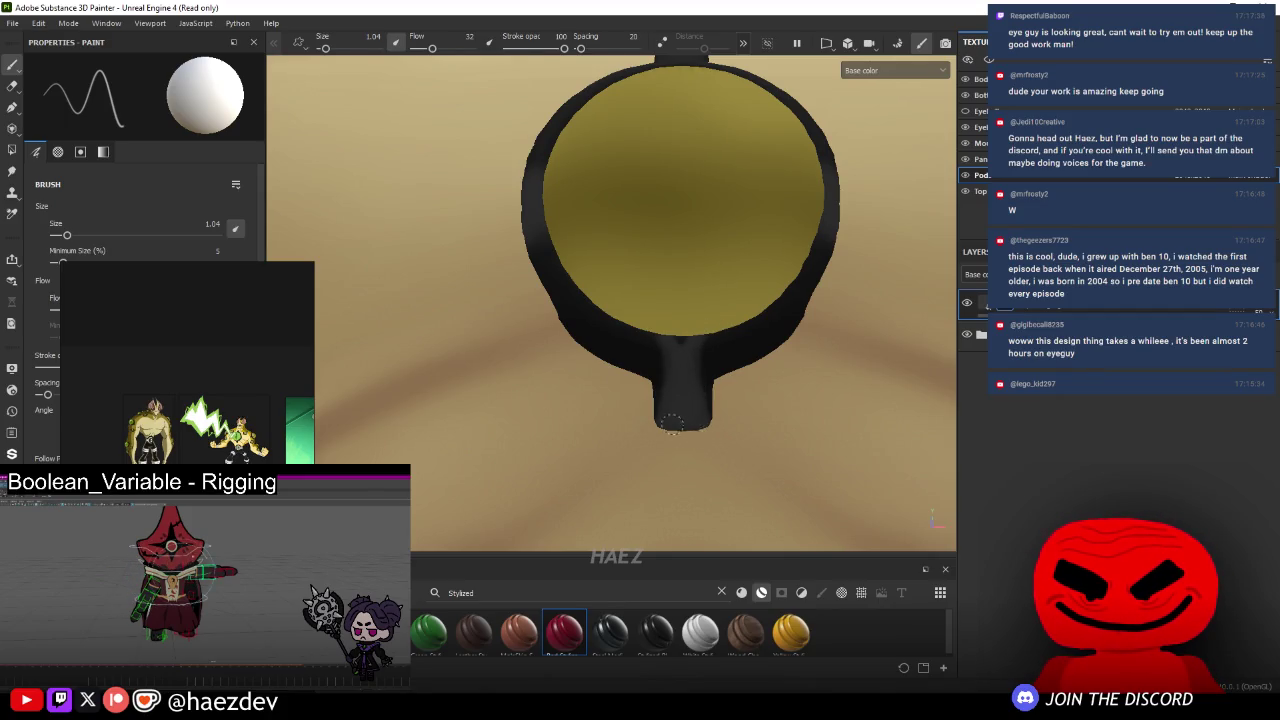
- Frame the chest eyes up close and undo the last bad rim stroke
mouse_move(682, 345)
alt+mouse_down()
mouse_move(671, 357)
mouse_move(661, 311)
alt+mouse_up()
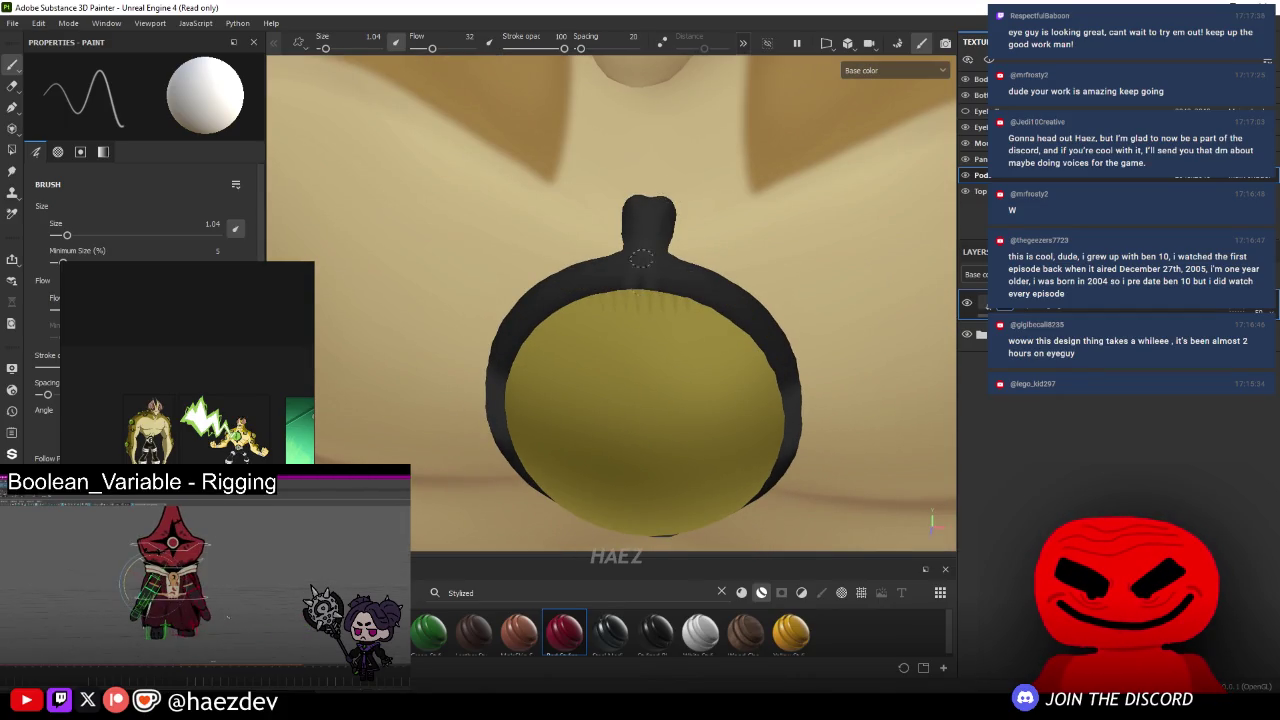
scroll(670, 195, down, 3)
mouse_move(670, 195)
alt+mouse_down()
mouse_move(718, 209)
mouse_move(591, 253)
mouse_move(613, 205)
alt+mouse_up()
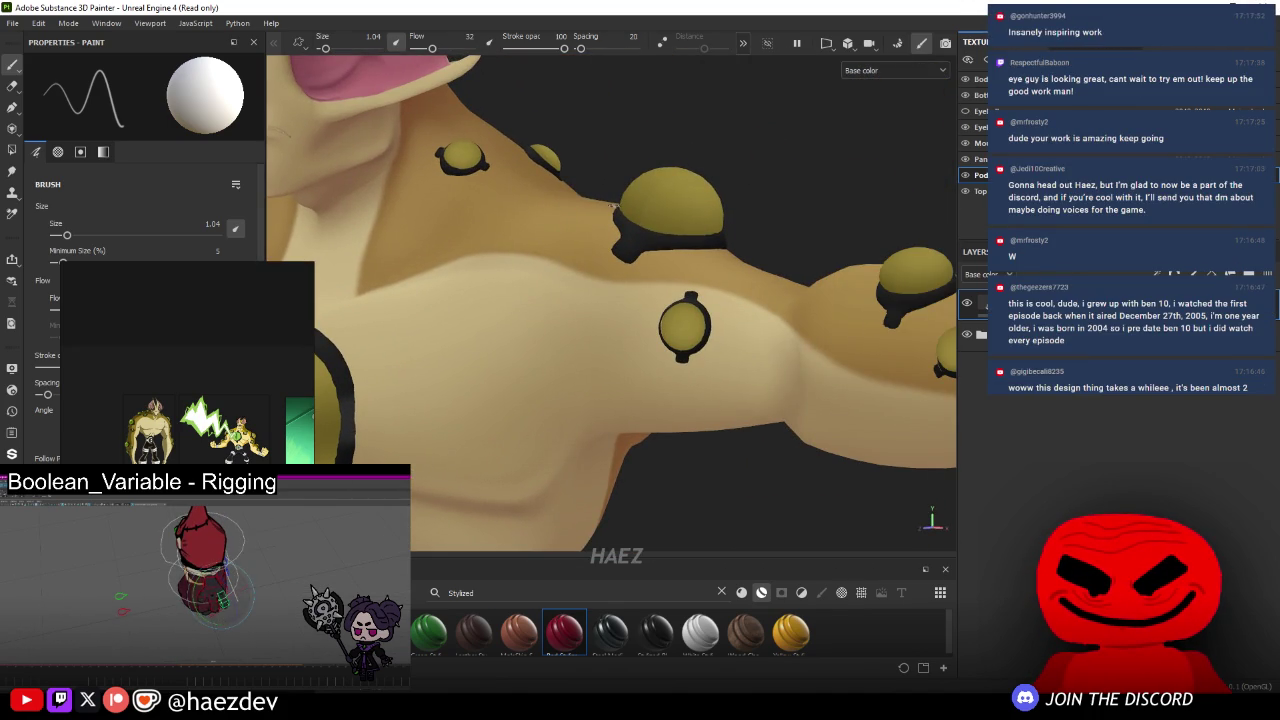
scroll(613, 205, up, 3)
scroll(625, 260, up, 3)
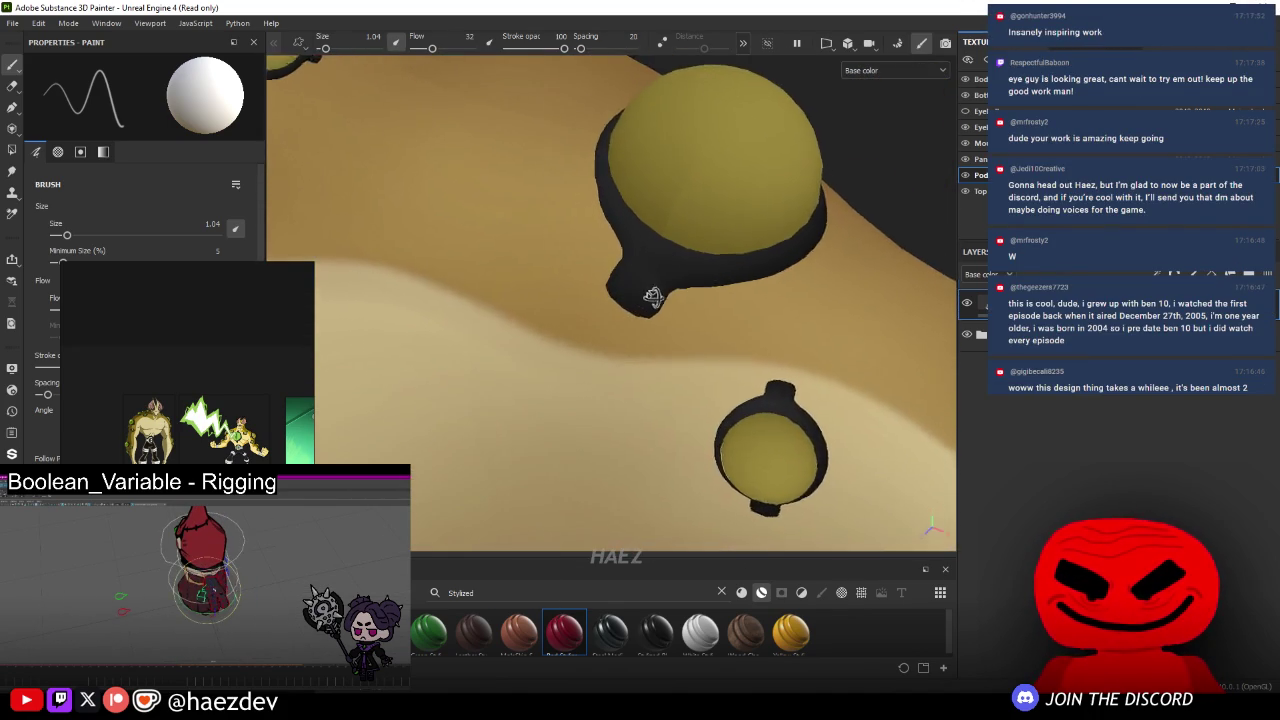
scroll(640, 320, up, 3)
key(ctrl+z)
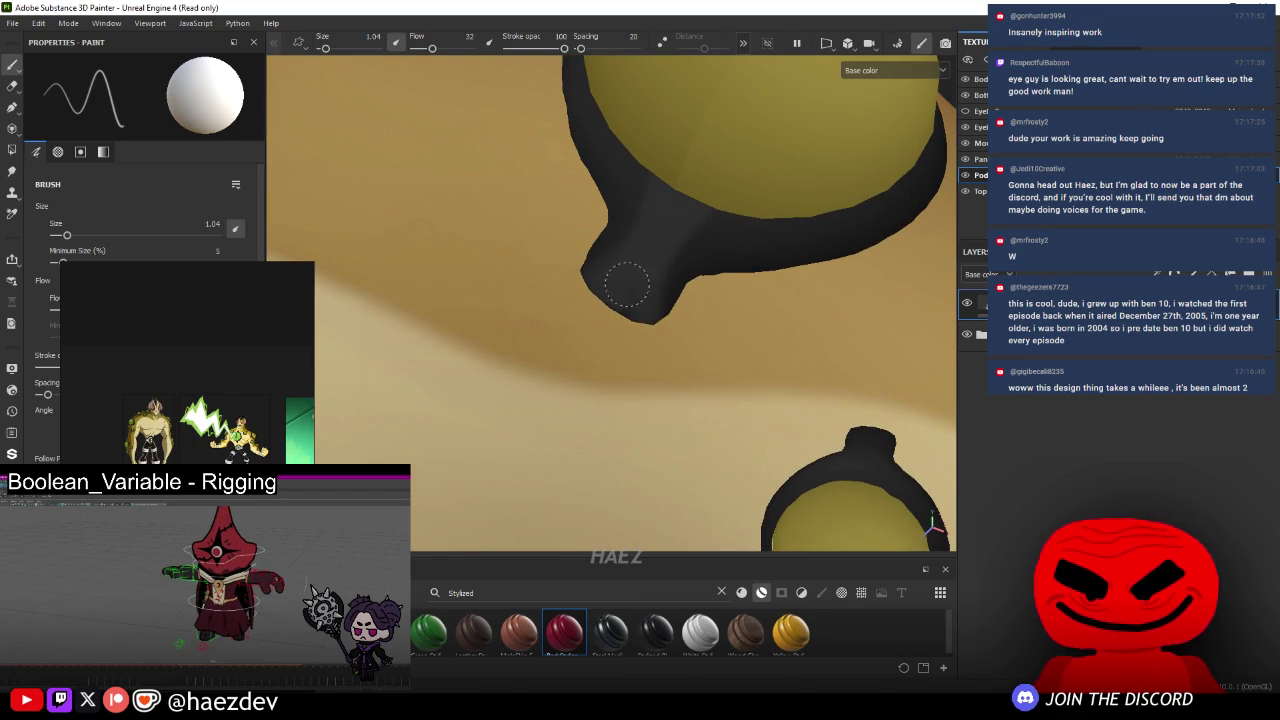
- Use a smaller brush to paint black along the stalk under a chest eye
middle_drag(612, 323, 512, 292)
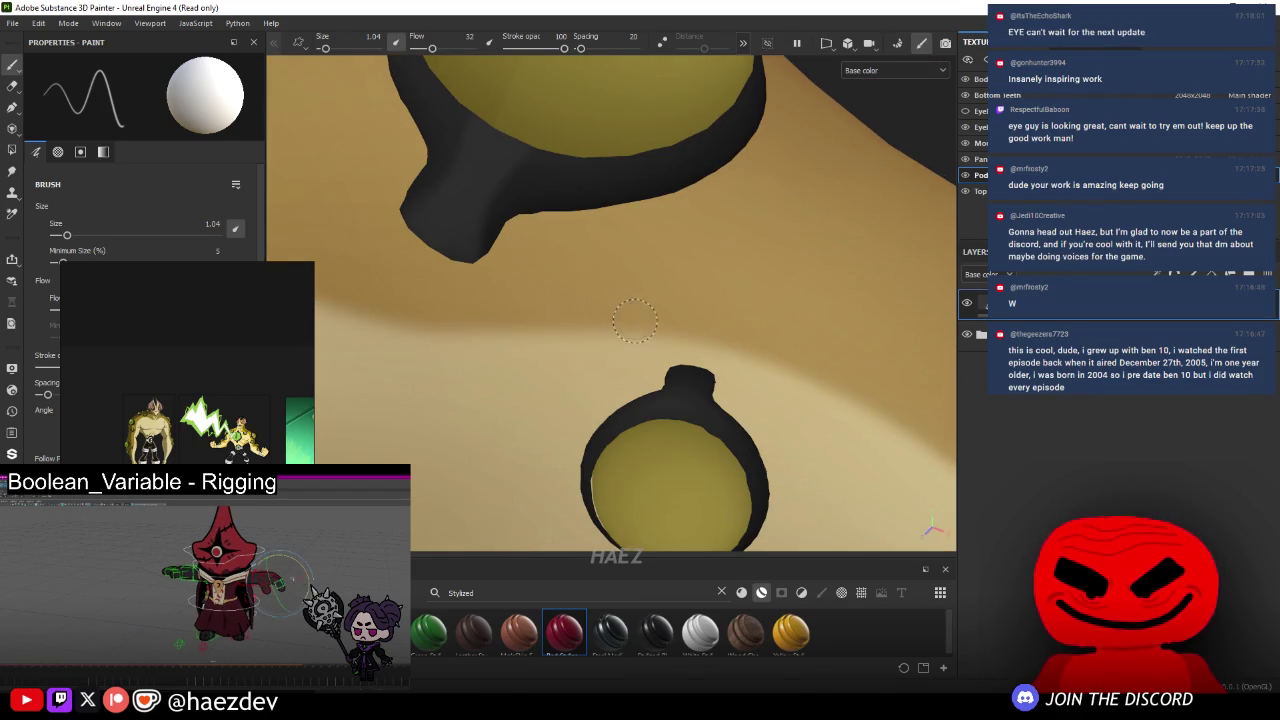
alt+drag(629, 315, 629, 332)
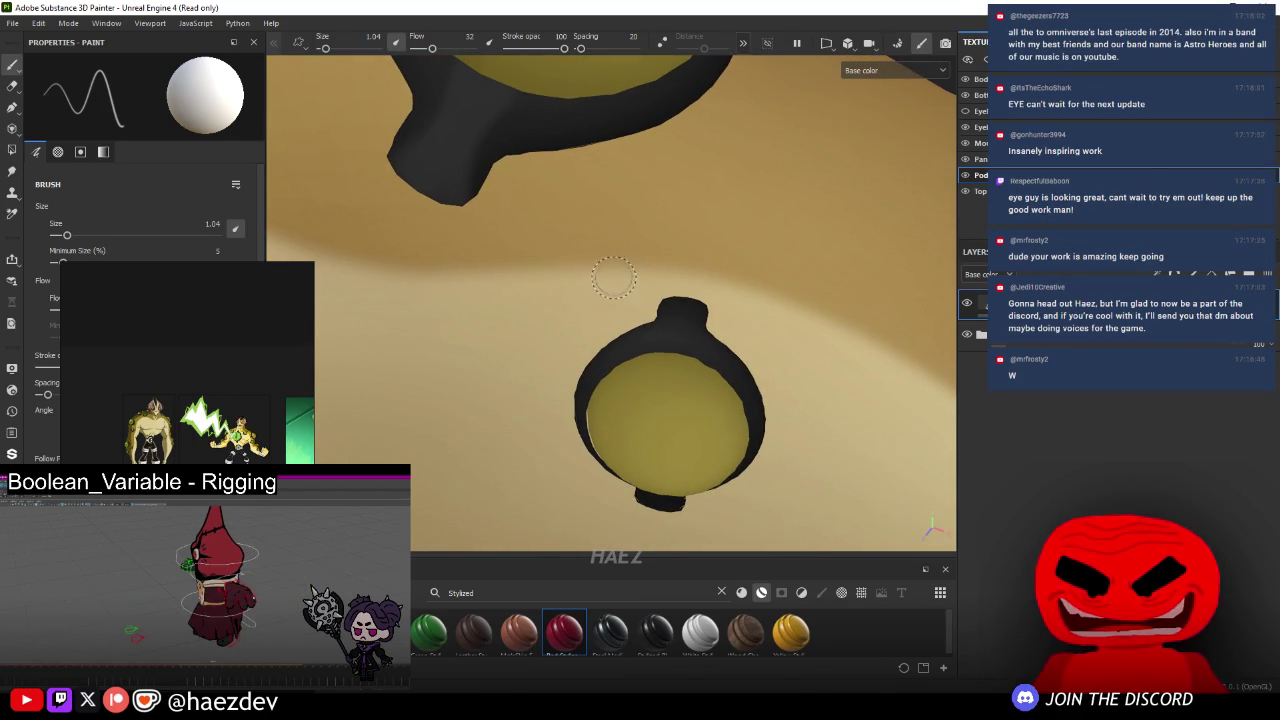
scroll(680, 343, up, 3)
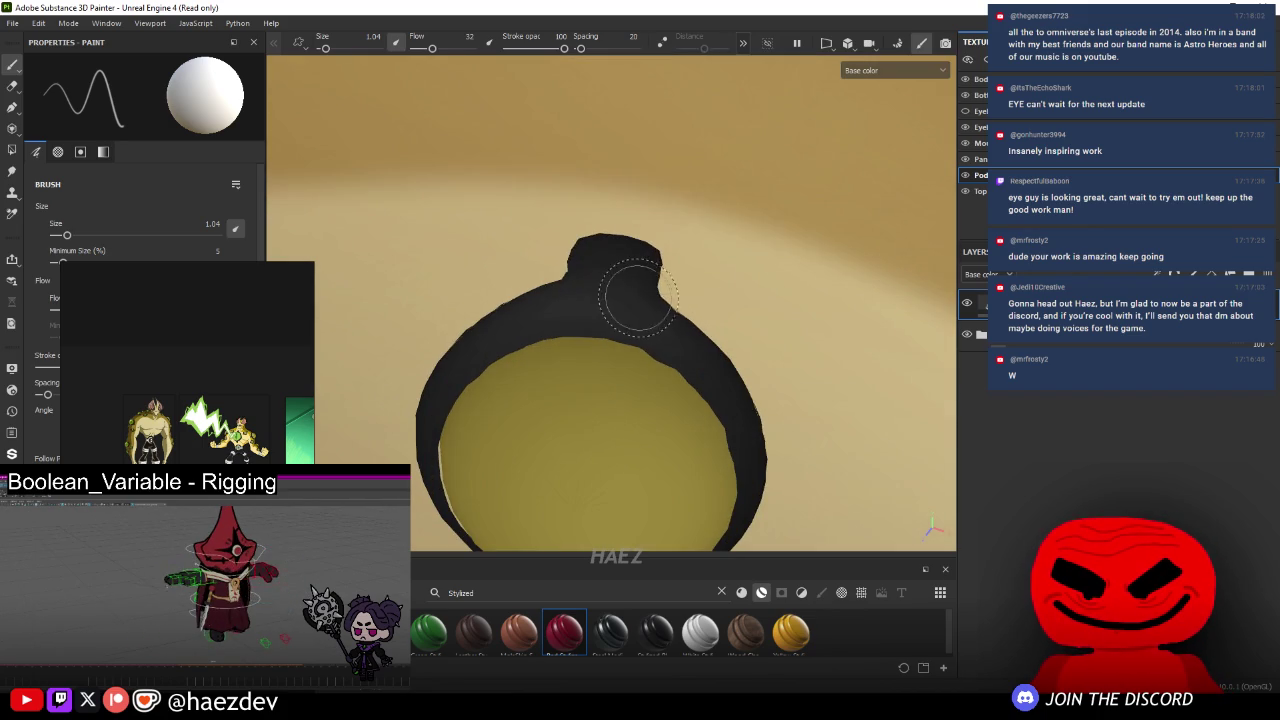
ctrl+right_drag(600, 302, 598, 313)
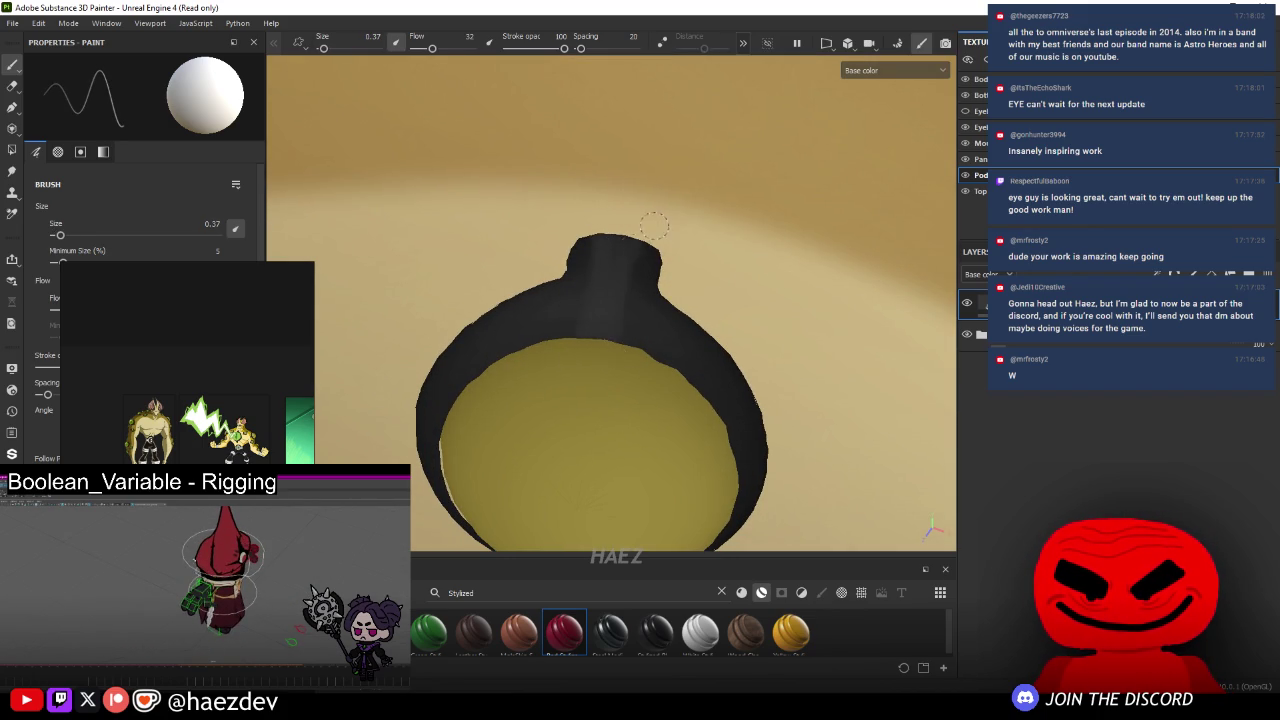
mouse_move(600, 377)
alt+mouse_down()
mouse_move(613, 333)
mouse_move(626, 420)
alt+mouse_up()
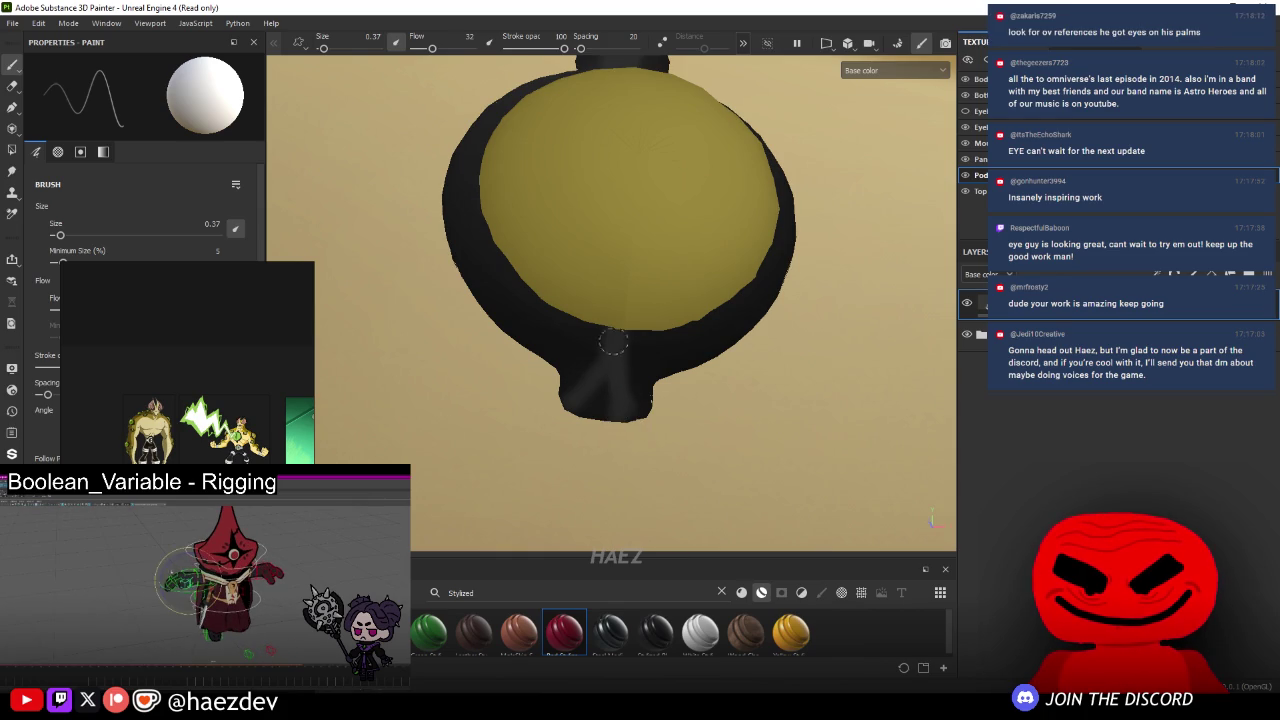
drag(603, 369, 617, 418)
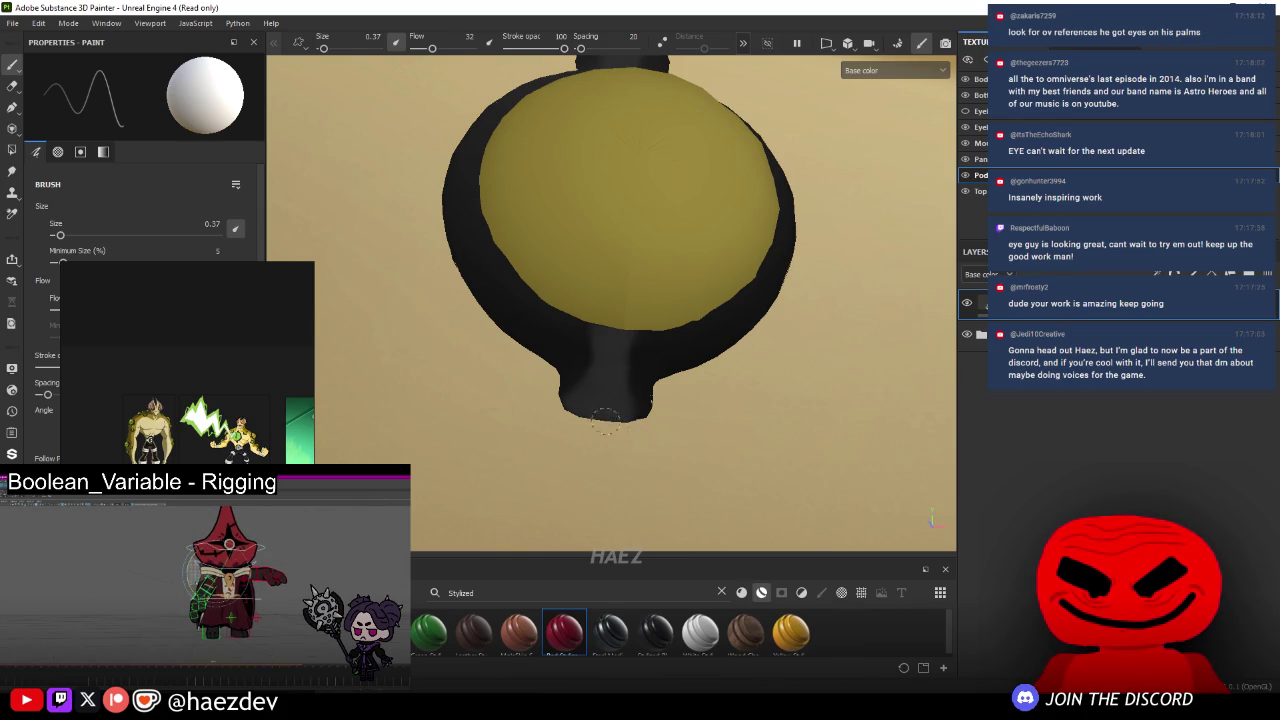
- Set the brush to 3.13 and thicken the black rim on the eye's left side
alt+drag(580, 408, 680, 278)
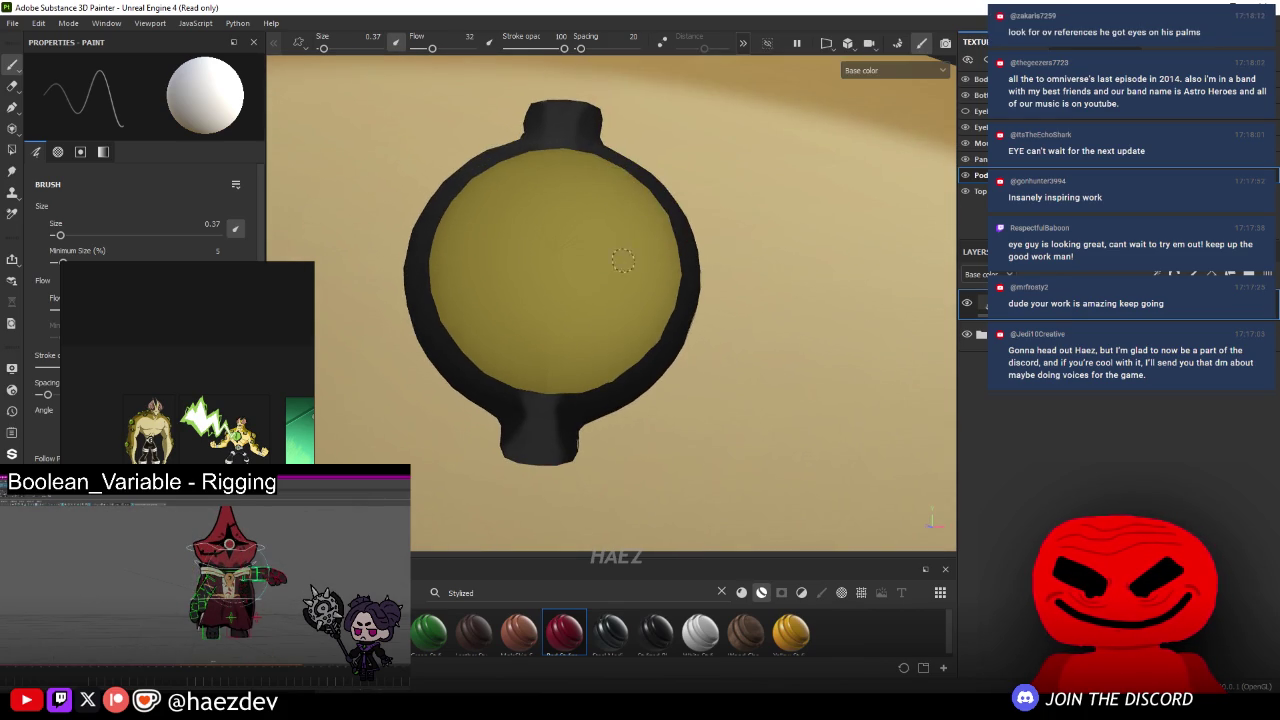
ctrl+right_drag(680, 278, 760, 278)
ctrl+right_drag(680, 278, 620, 278)
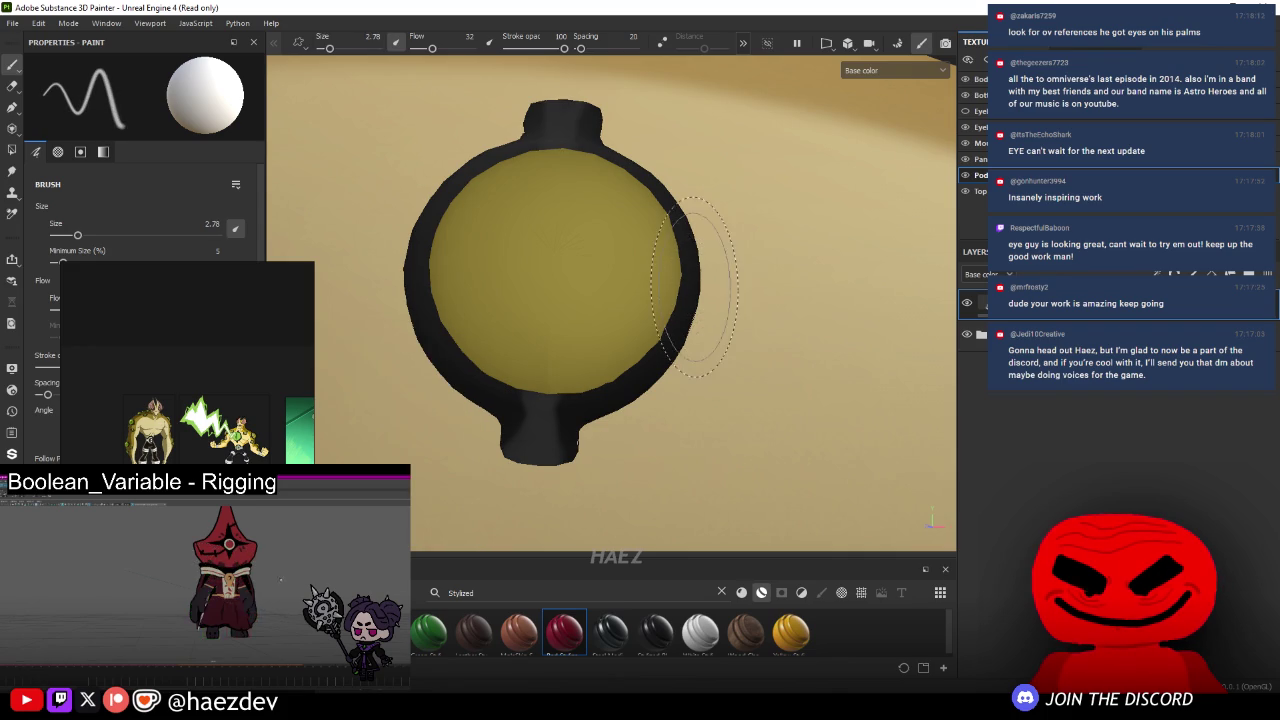
alt+drag(689, 280, 660, 295)
mouse_move(660, 295)
ctrl+right_down()
mouse_move(720, 295)
mouse_move(634, 296)
ctrl+right_up()
alt+drag(634, 296, 531, 329)
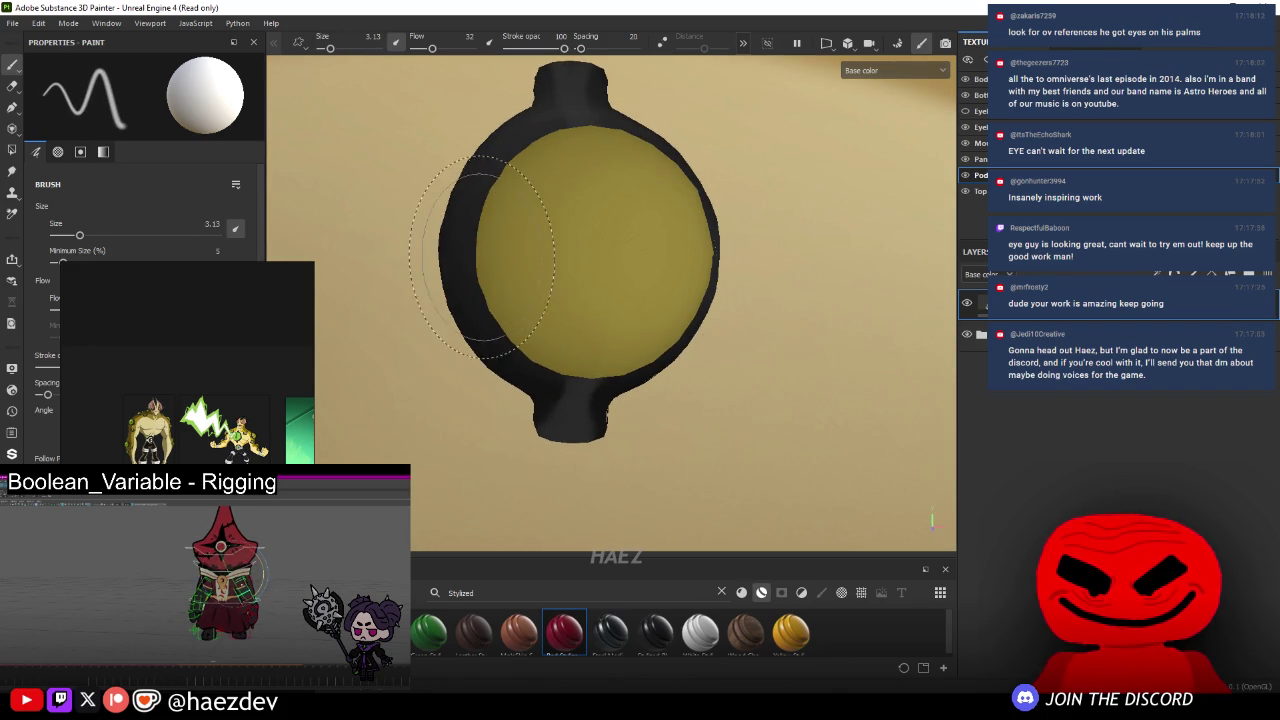
scroll(466, 268, down, 3)
scroll(460, 288, down, 3)
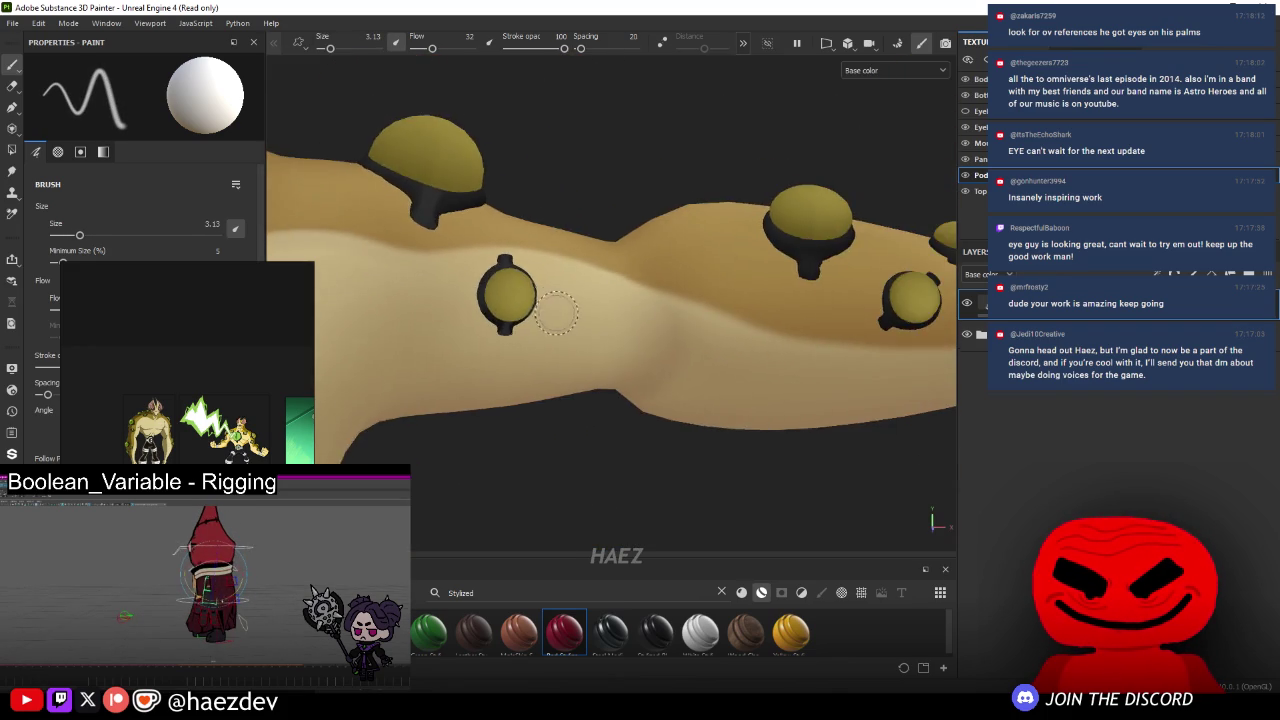
- Zoom onto the arm's two eyes and shrink the brush below size 1
scroll(452, 310, down, 2)
alt+drag(452, 311, 560, 318)
scroll(600, 318, up, 5)
ctrl+right_drag(650, 318, 620, 318)
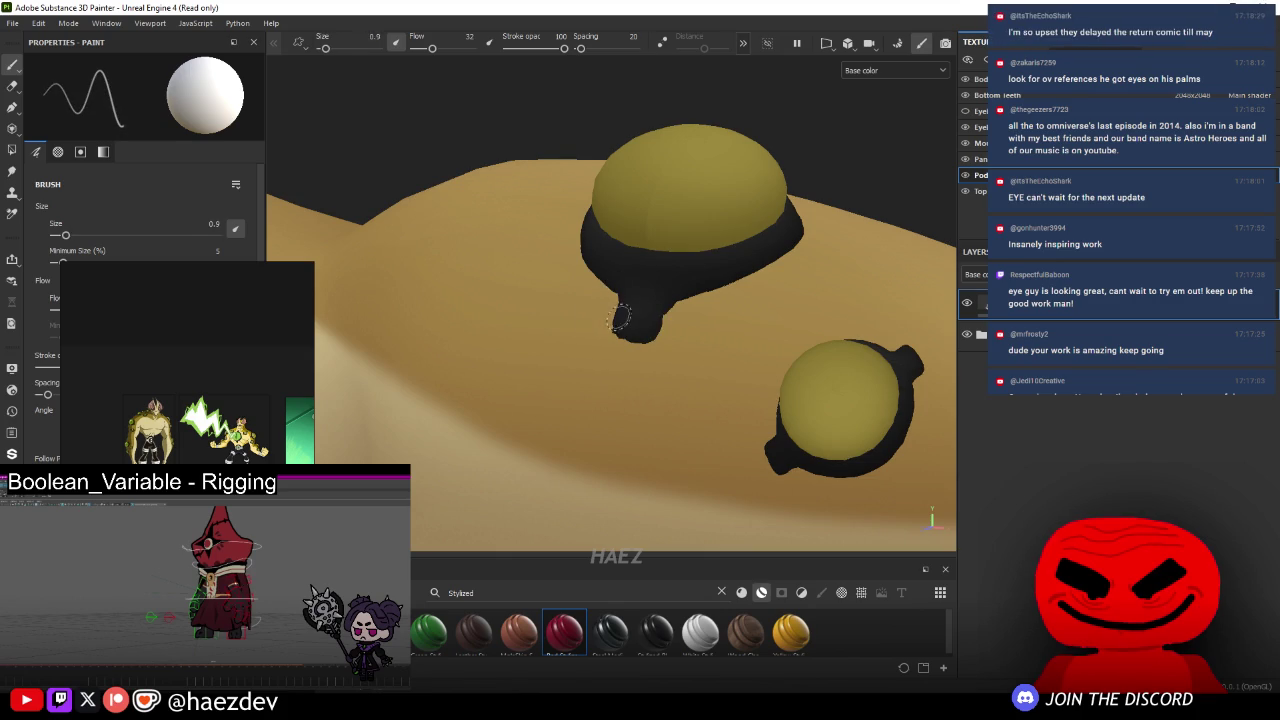
scroll(619, 318, up, 3)
scroll(600, 300, up, 3)
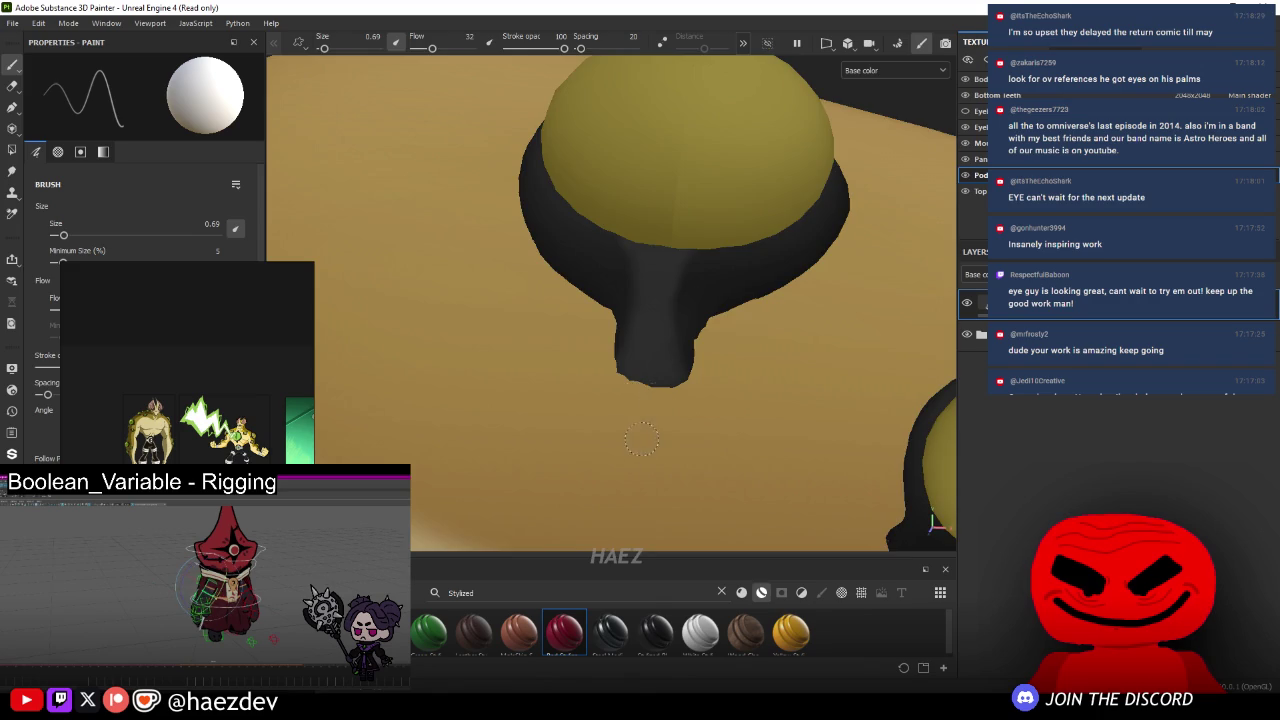
alt+drag(641, 438, 686, 289)
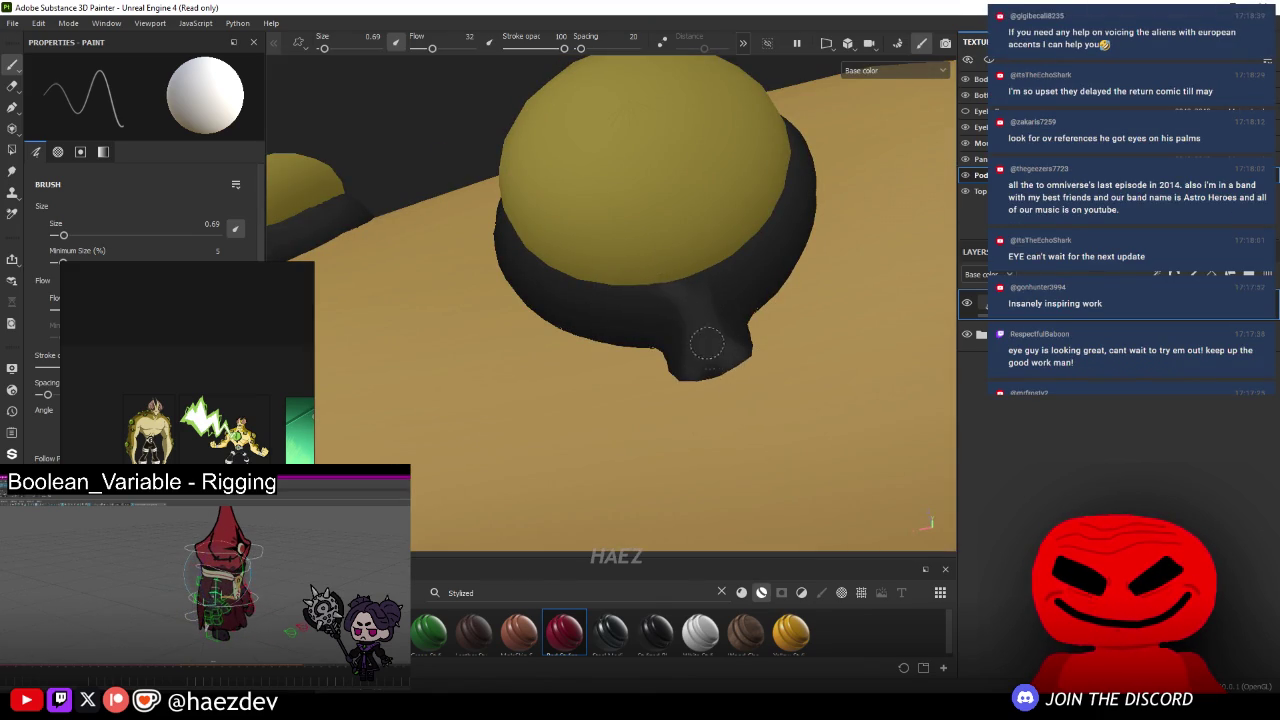
scroll(700, 290, down, 5)
- Work along the arm eyes, resizing the brush from about 4.13 to 0.38 for the rim nub
mouse_move(700, 290)
alt+mouse_down()
mouse_move(675, 281)
mouse_move(660, 220)
alt+mouse_up()
scroll(675, 281, up, 5)
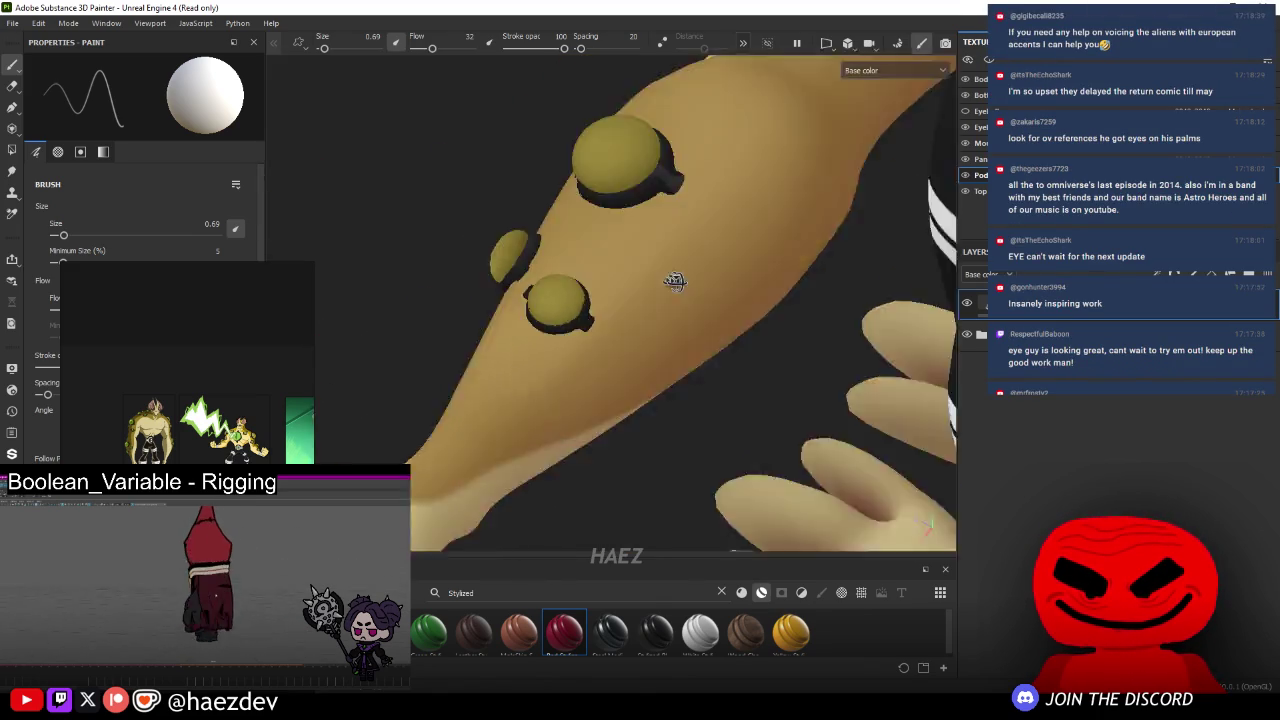
ctrl+right_drag(660, 220, 700, 220)
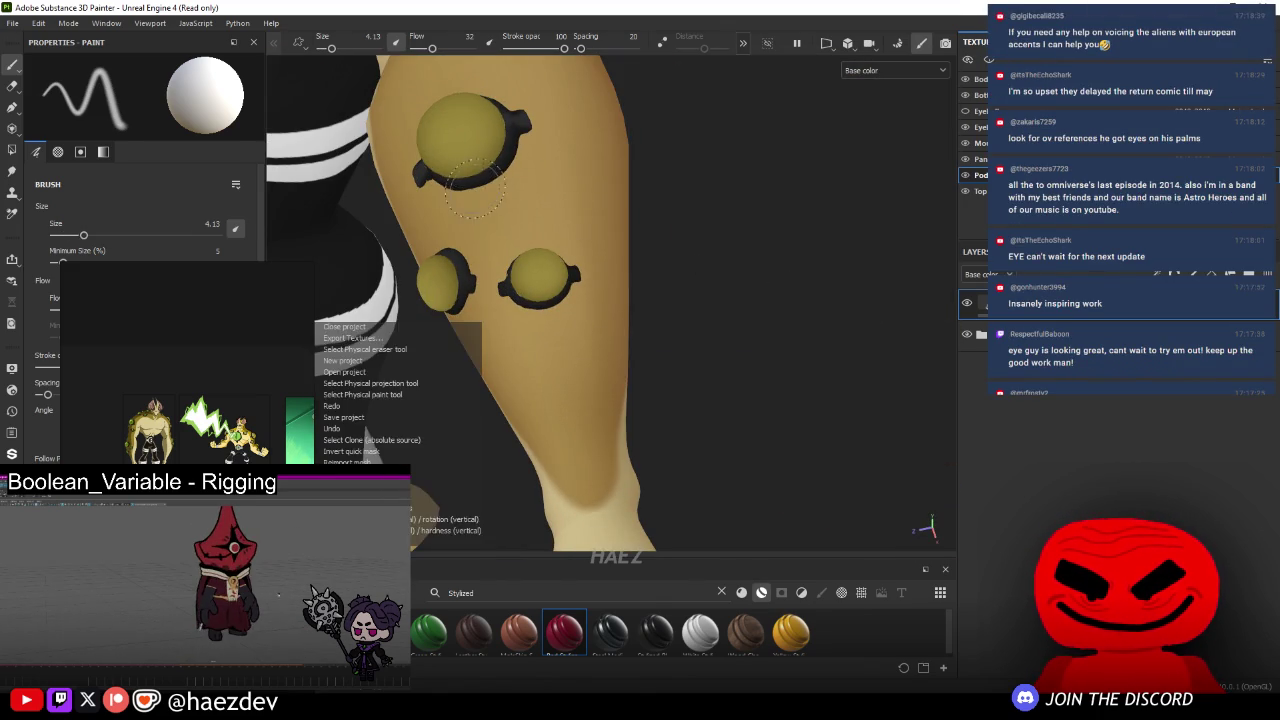
mouse_move(660, 220)
alt+mouse_down()
mouse_move(651, 166)
mouse_move(340, 155)
alt+mouse_up()
ctrl+right_drag(340, 155, 370, 155)
scroll(500, 190, up, 3)
ctrl+right_drag(480, 135, 455, 135)
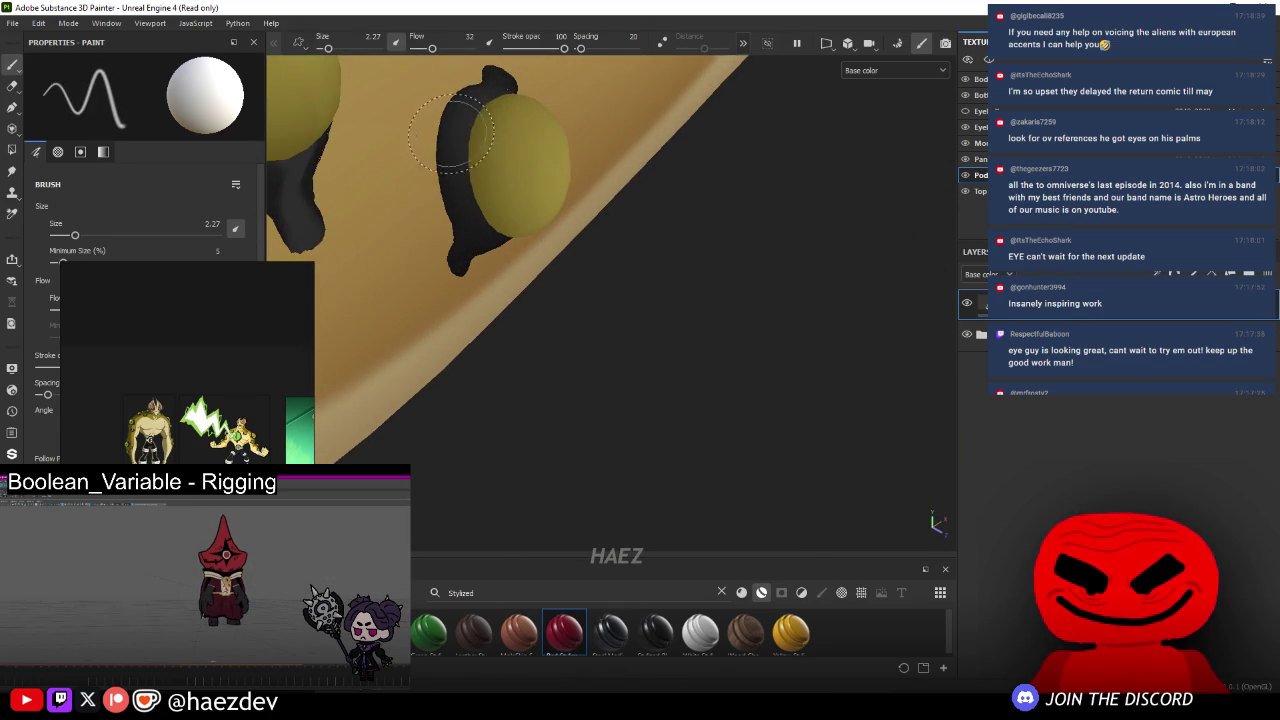
alt+drag(540, 185, 483, 281)
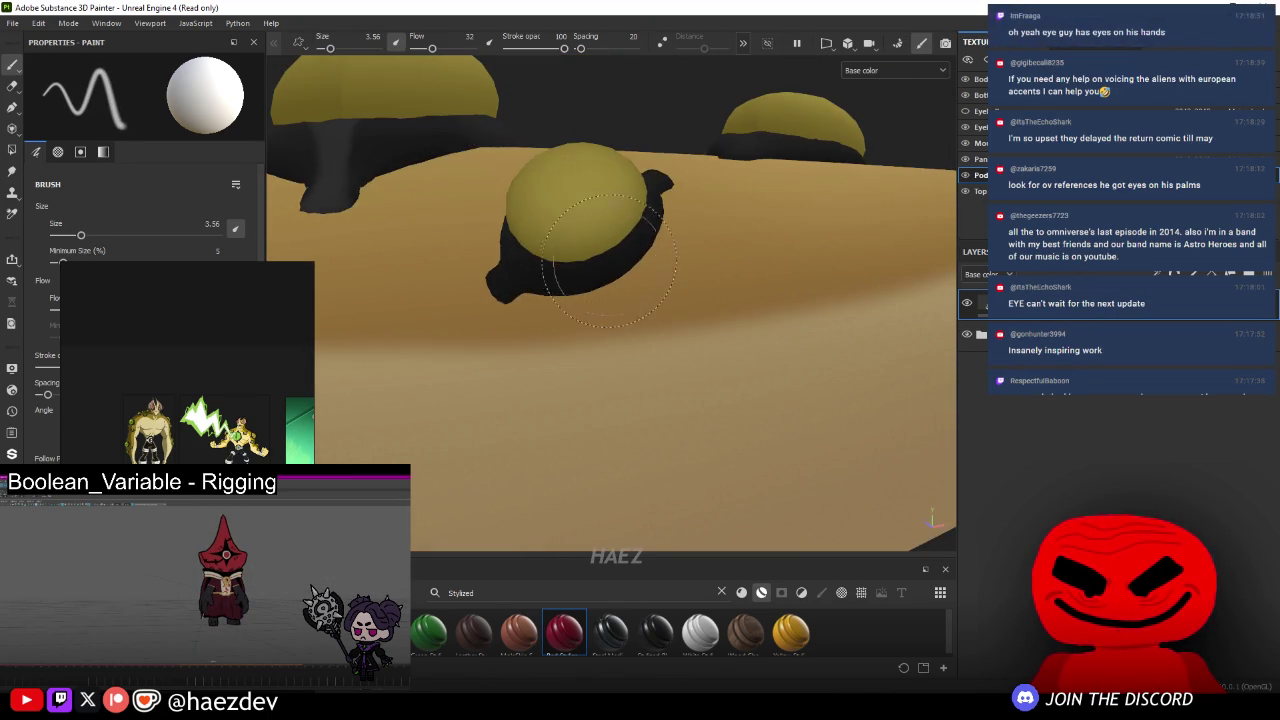
scroll(483, 281, up, 2)
ctrl+right_drag(483, 281, 508, 315)
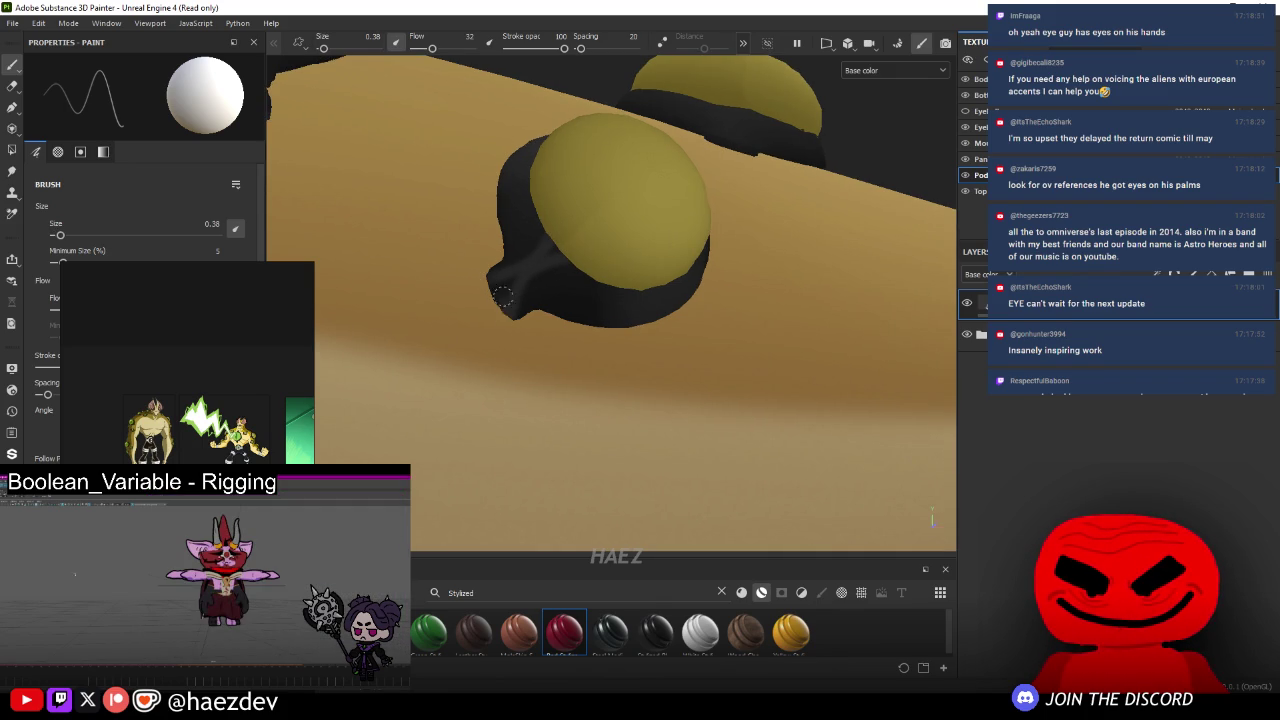
- Work in close on the large eyes' rim undersides
mouse_move(568, 243)
alt+mouse_down()
mouse_move(595, 280)
mouse_move(380, 334)
alt+mouse_up()
alt+drag(557, 290, 648, 210)
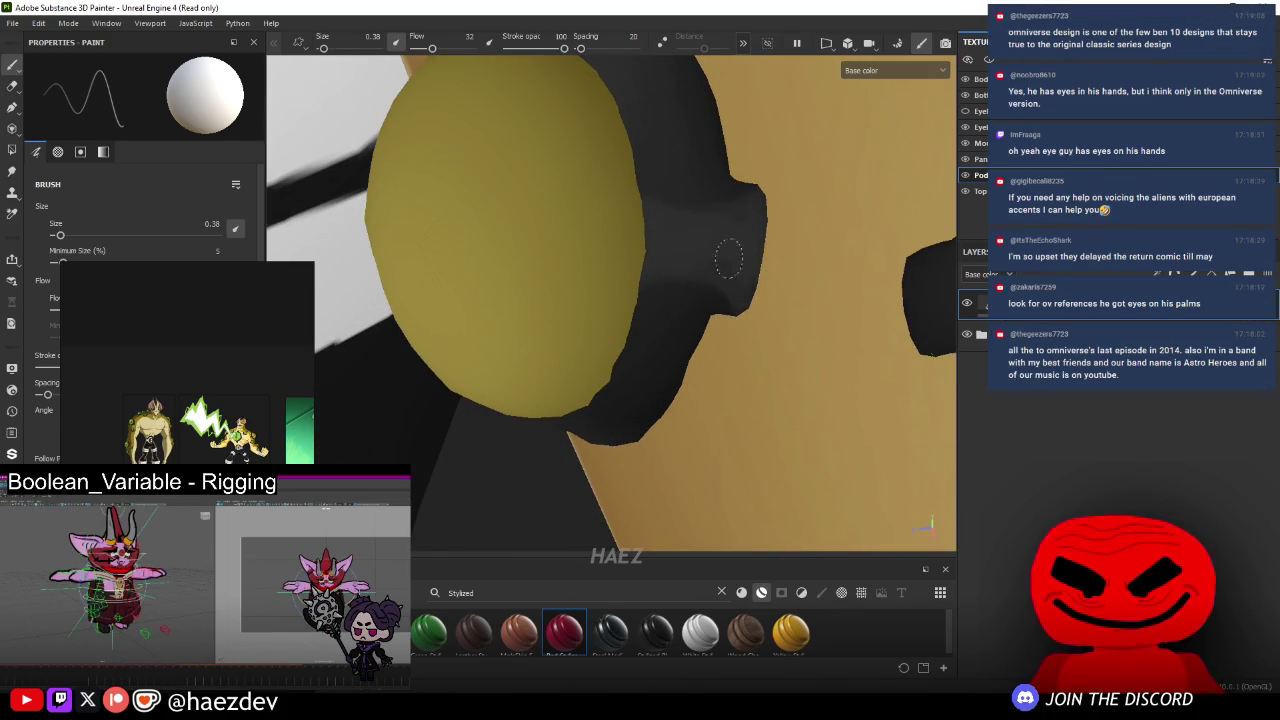
alt+drag(671, 241, 593, 270)
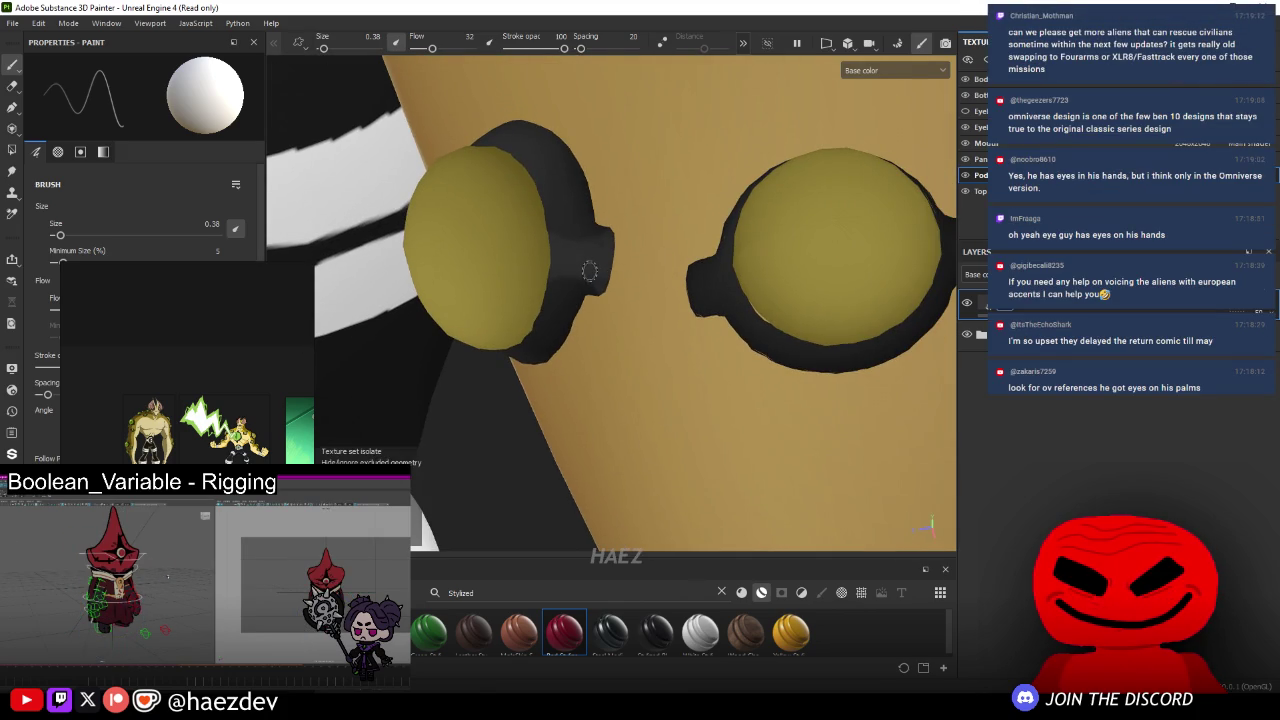
alt+drag(645, 291, 563, 283)
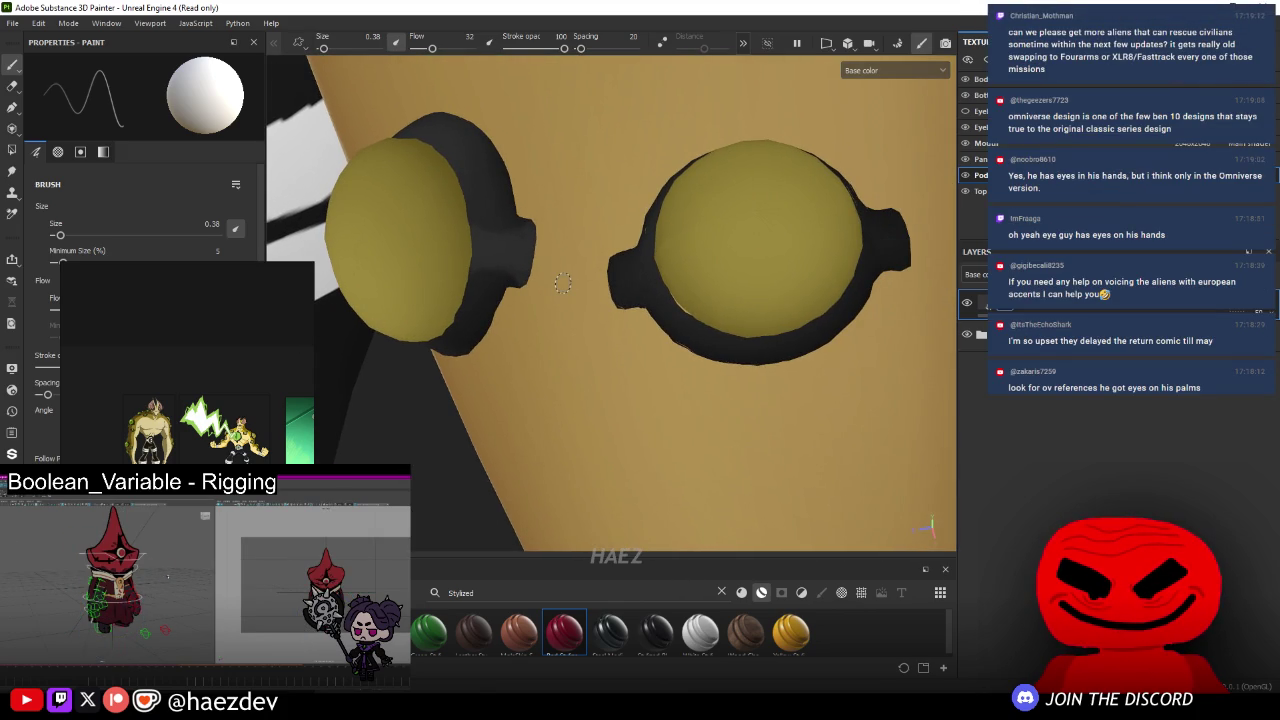
alt+drag(563, 283, 632, 240)
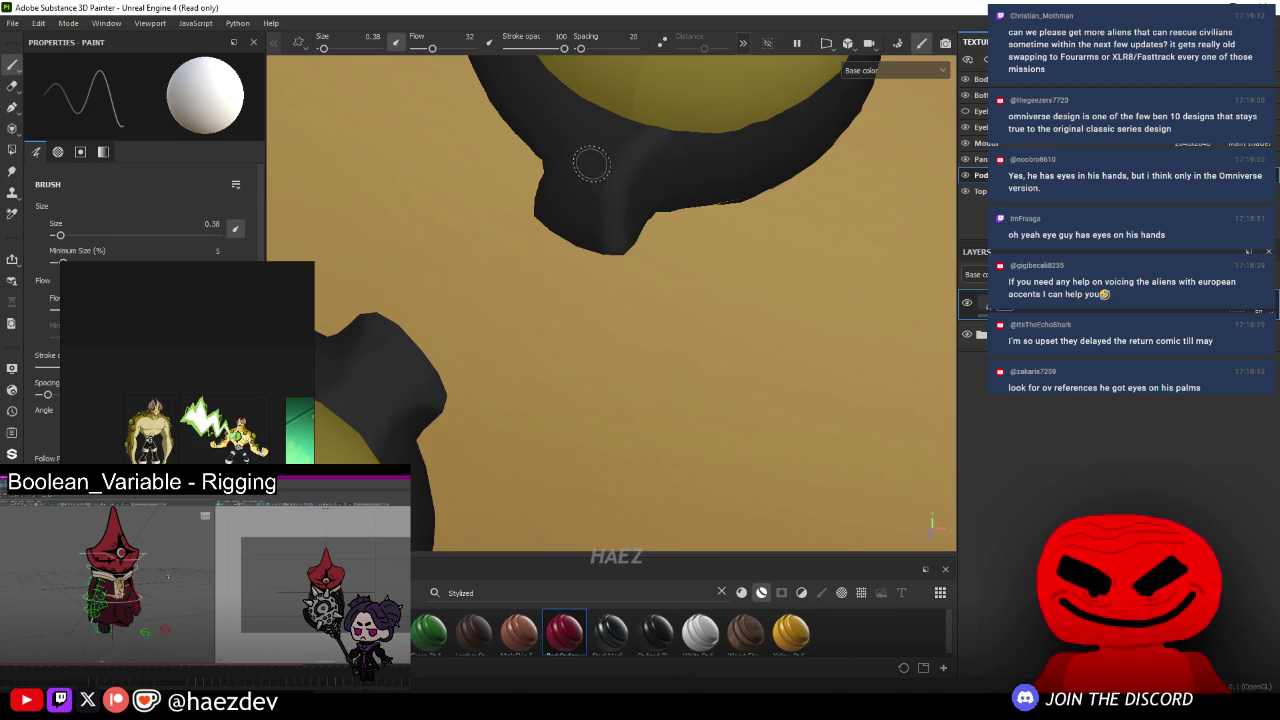
mouse_move(591, 163)
alt+mouse_down()
mouse_move(634, 249)
mouse_move(626, 272)
alt+mouse_up()
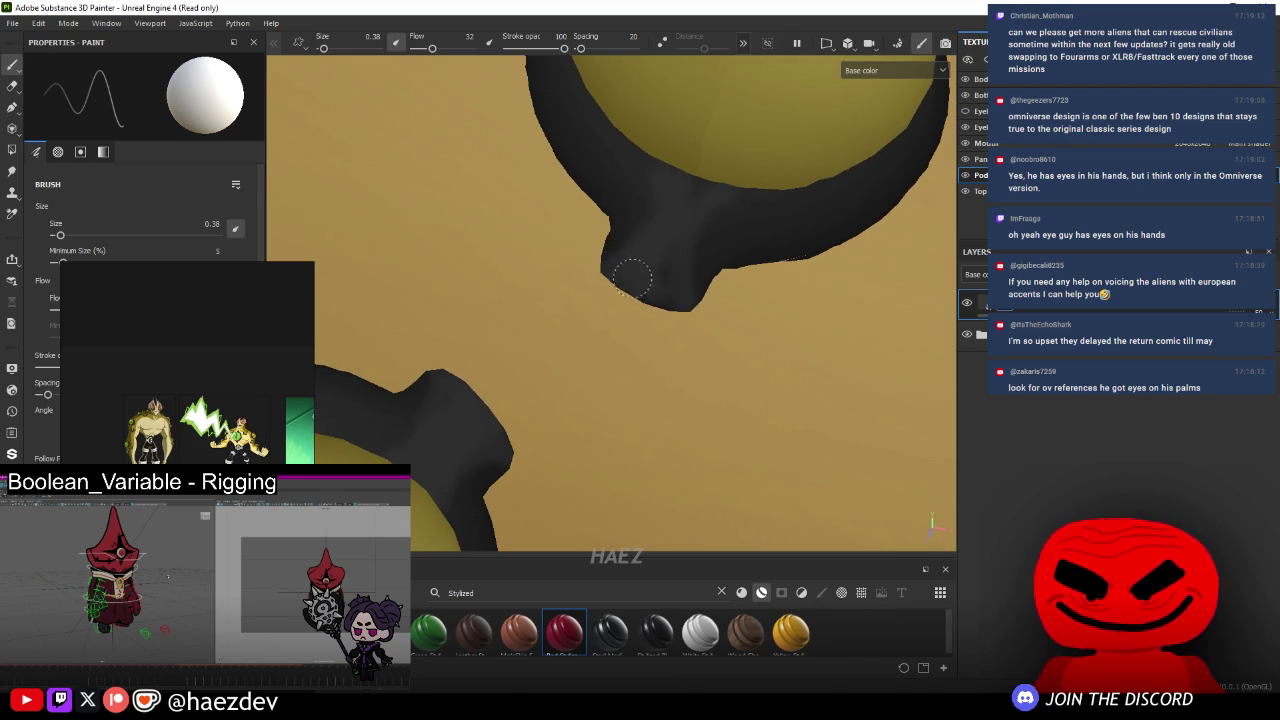
- Check the lens rim from above, then zoom out to review the whole arm and its eyes
mouse_move(692, 148)
alt+mouse_down()
mouse_move(571, 306)
mouse_move(700, 468)
alt+mouse_up()
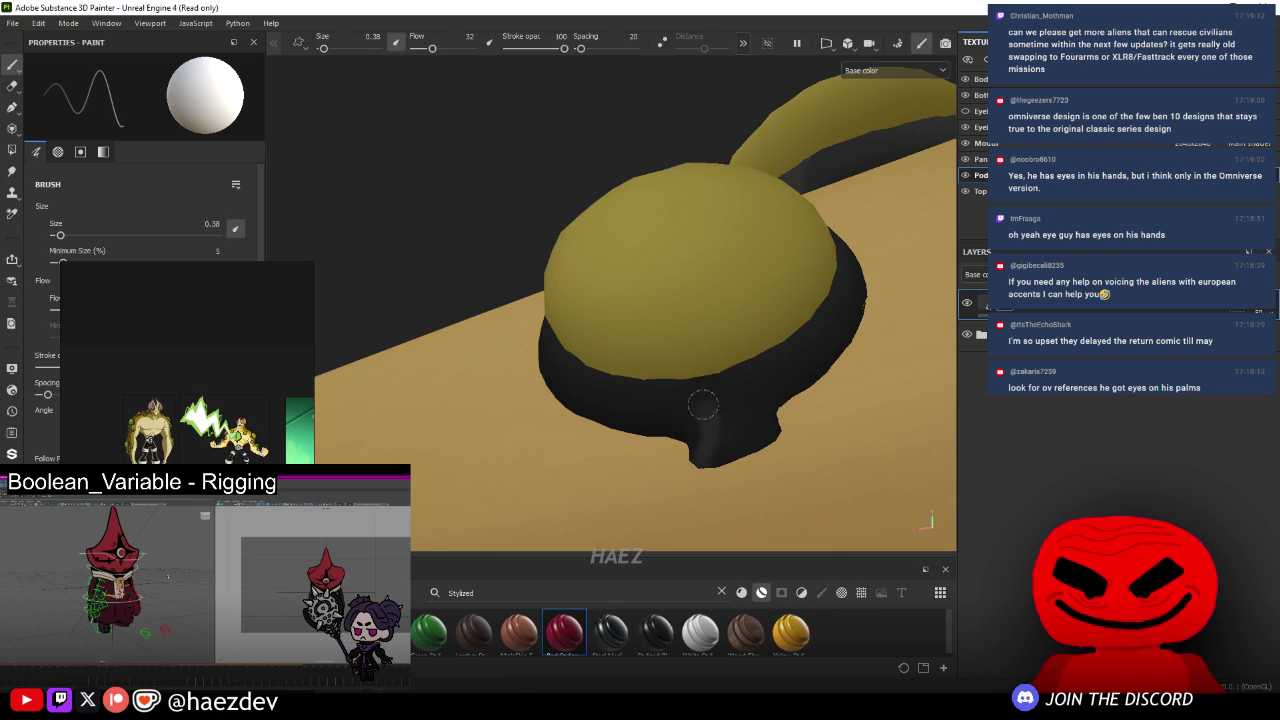
alt+drag(706, 411, 778, 436)
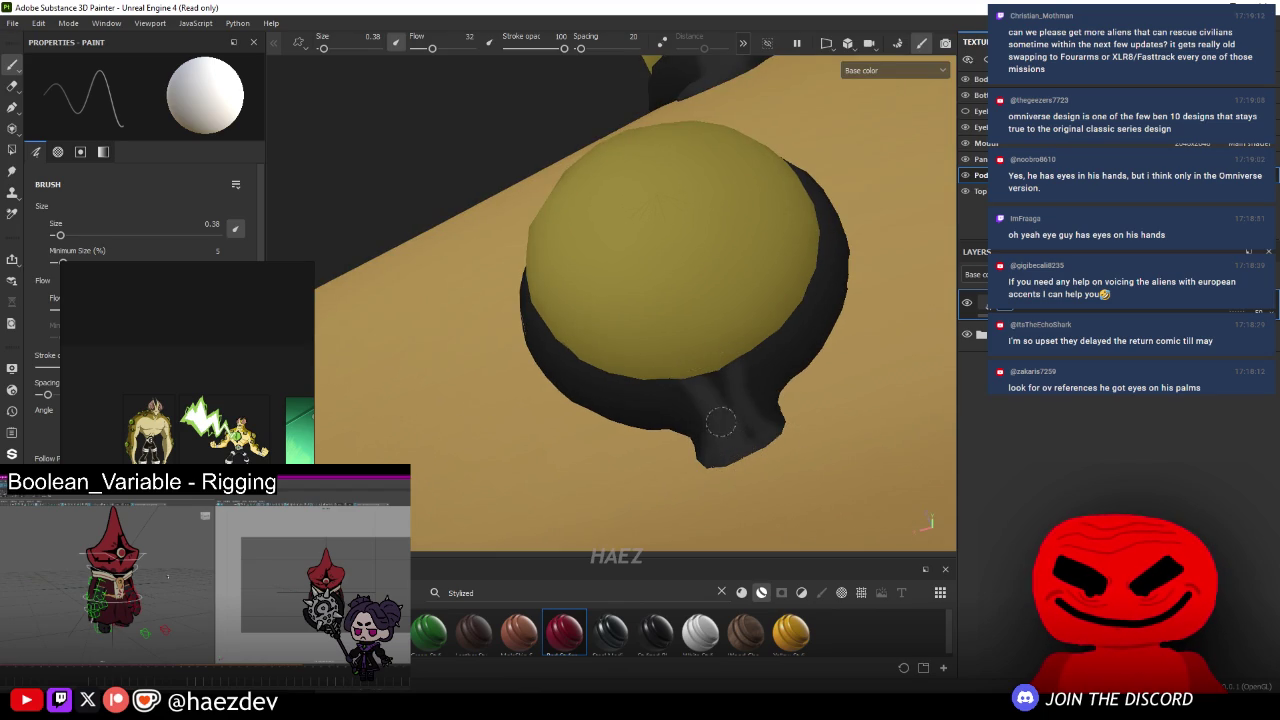
scroll(744, 415, down, 3)
scroll(744, 415, down, 3)
scroll(744, 415, down, 2)
mouse_move(744, 415)
alt+mouse_down()
mouse_move(713, 341)
mouse_move(718, 196)
alt+mouse_up()
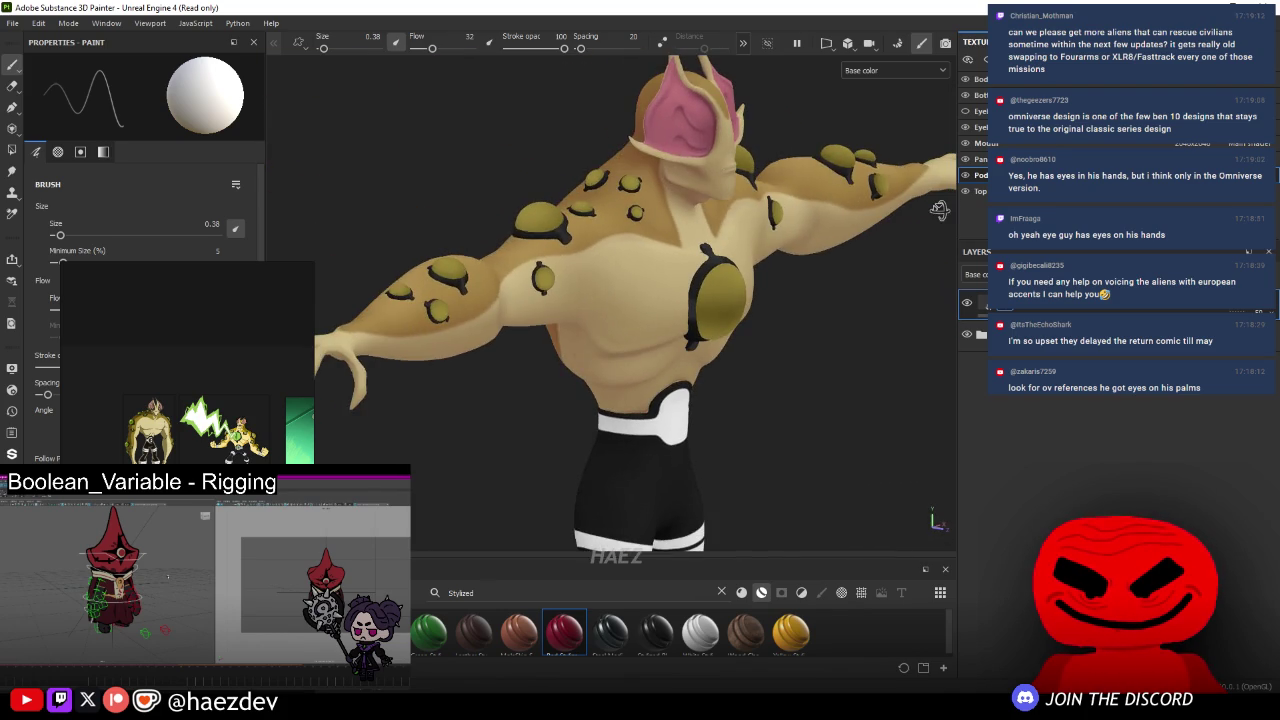
- Paint grey shading along a black eye stalk seen from above
mouse_move(712, 243)
alt+mouse_down()
mouse_move(878, 335)
mouse_move(820, 410)
mouse_move(821, 198)
mouse_move(794, 281)
mouse_move(673, 252)
alt+mouse_up()
scroll(821, 198, up, 5)
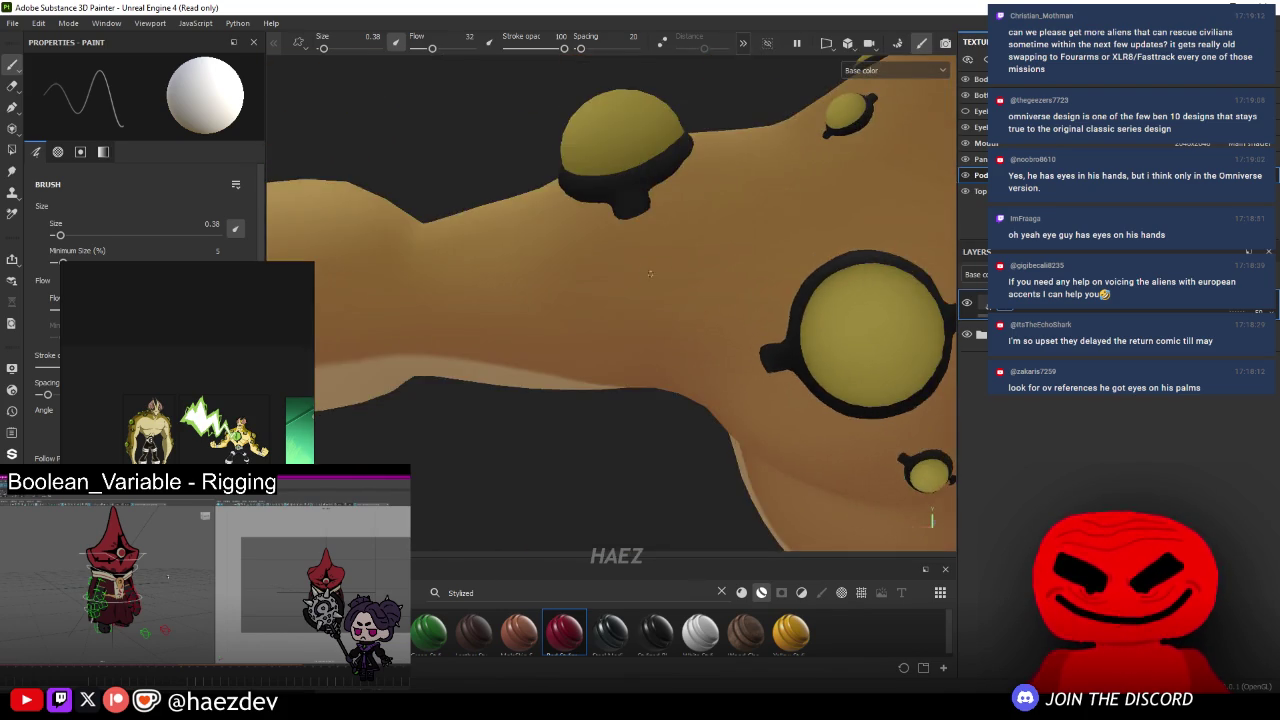
scroll(673, 252, up, 5)
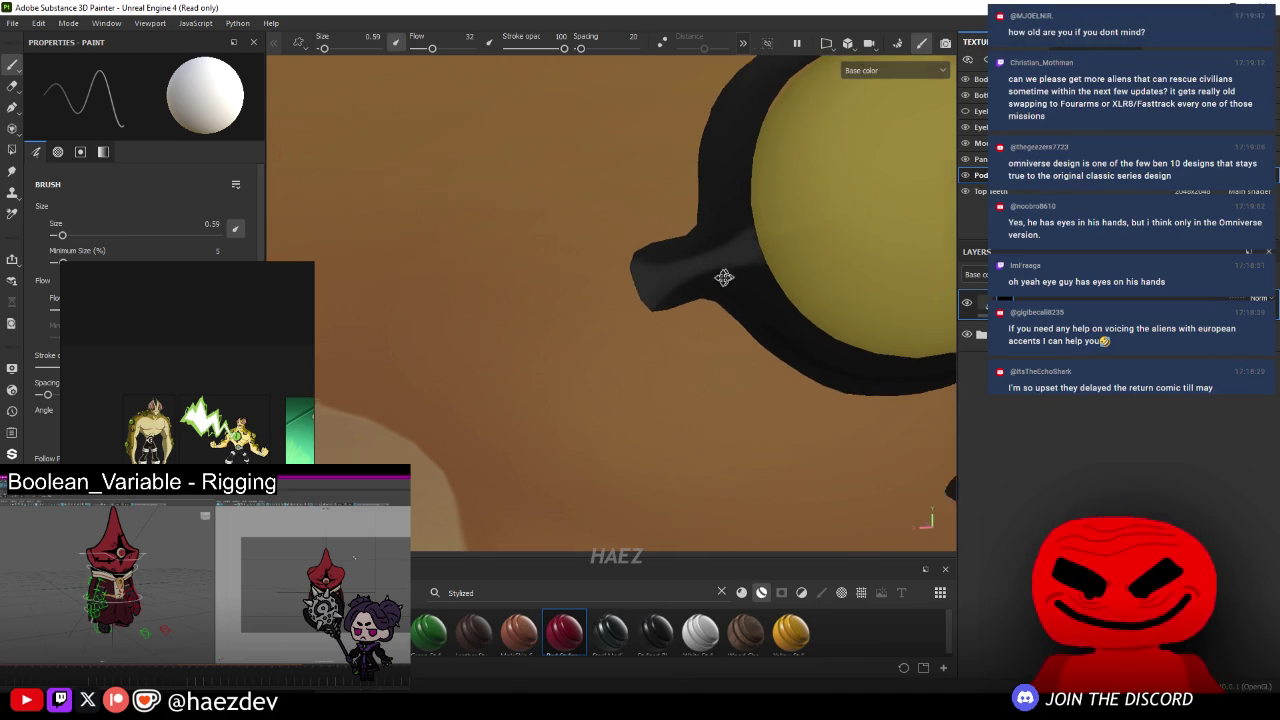
scroll(749, 266, down, 5)
scroll(737, 229, up, 5)
scroll(663, 237, up, 3)
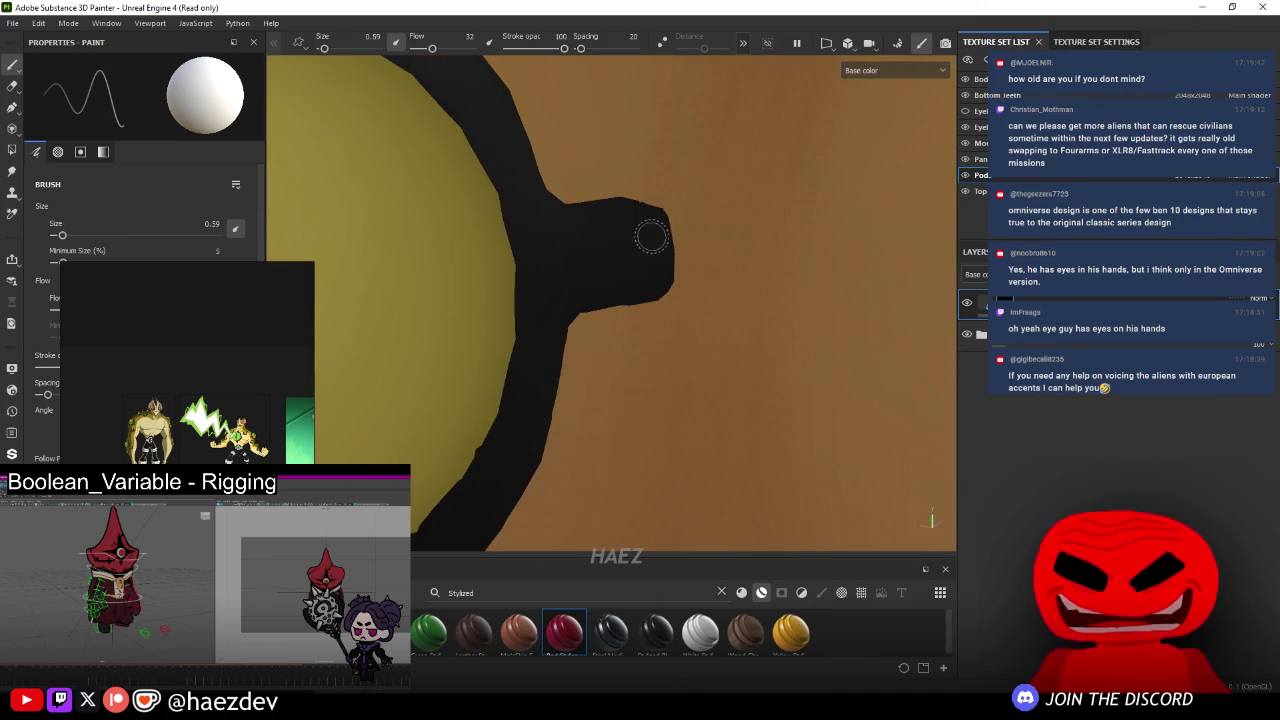
scroll(488, 293, up, 1)
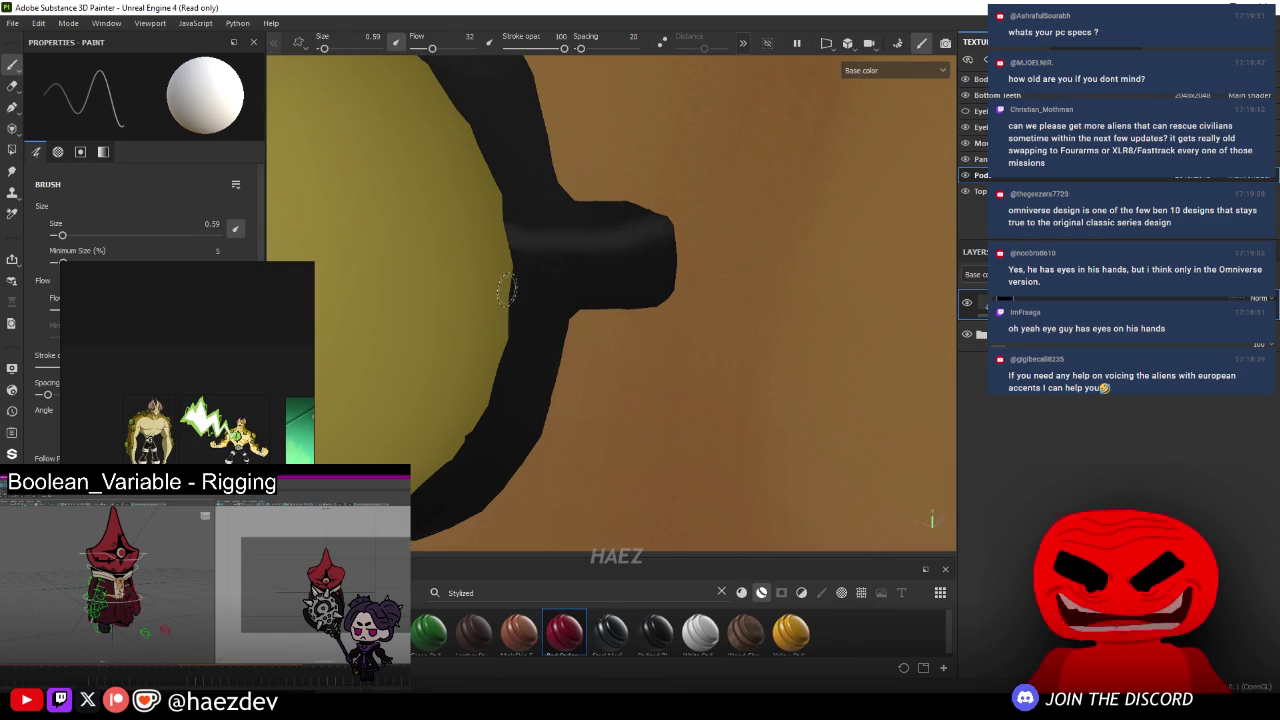
drag(507, 290, 658, 266)
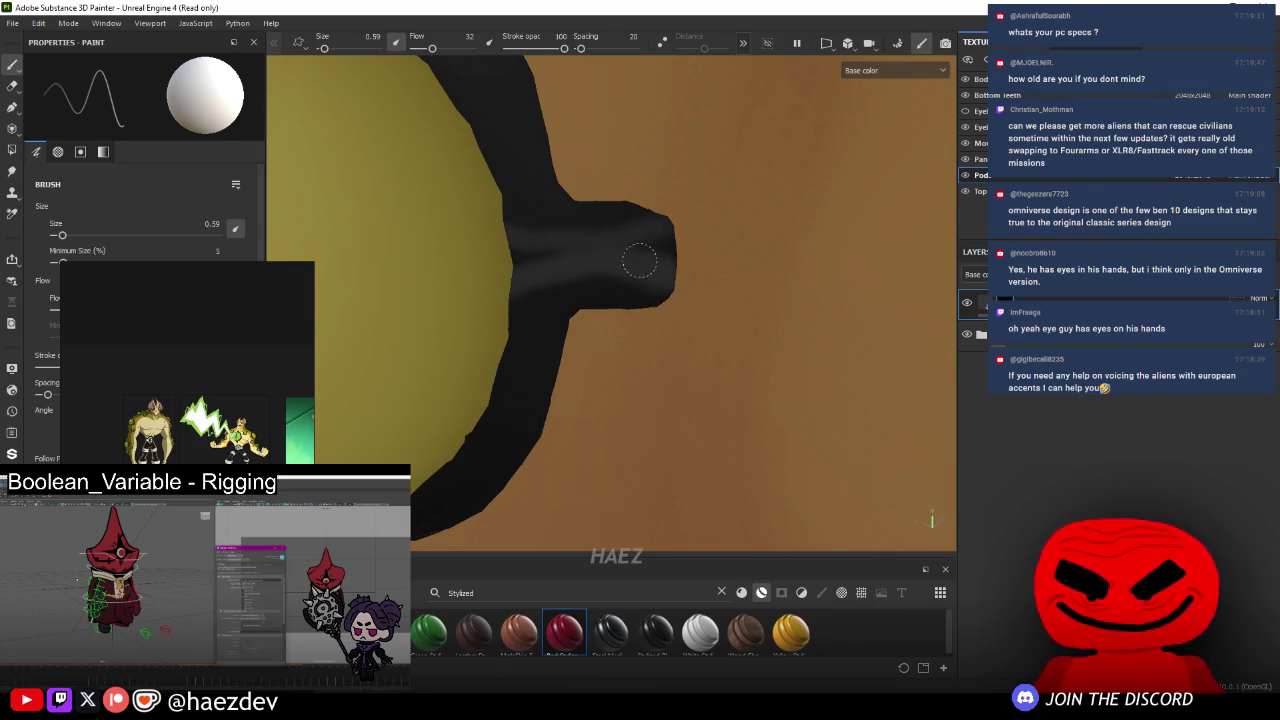
- Add a faint lighter stroke to the black rim of another torso eye cluster
scroll(472, 250, down, 3)
mouse_move(472, 250)
alt+mouse_down()
mouse_move(500, 280)
mouse_move(440, 330)
alt+mouse_up()
scroll(438, 337, up, 3)
scroll(440, 300, down, 3)
scroll(480, 300, up, 4)
scroll(480, 285, up, 2)
scroll(478, 280, up, 1)
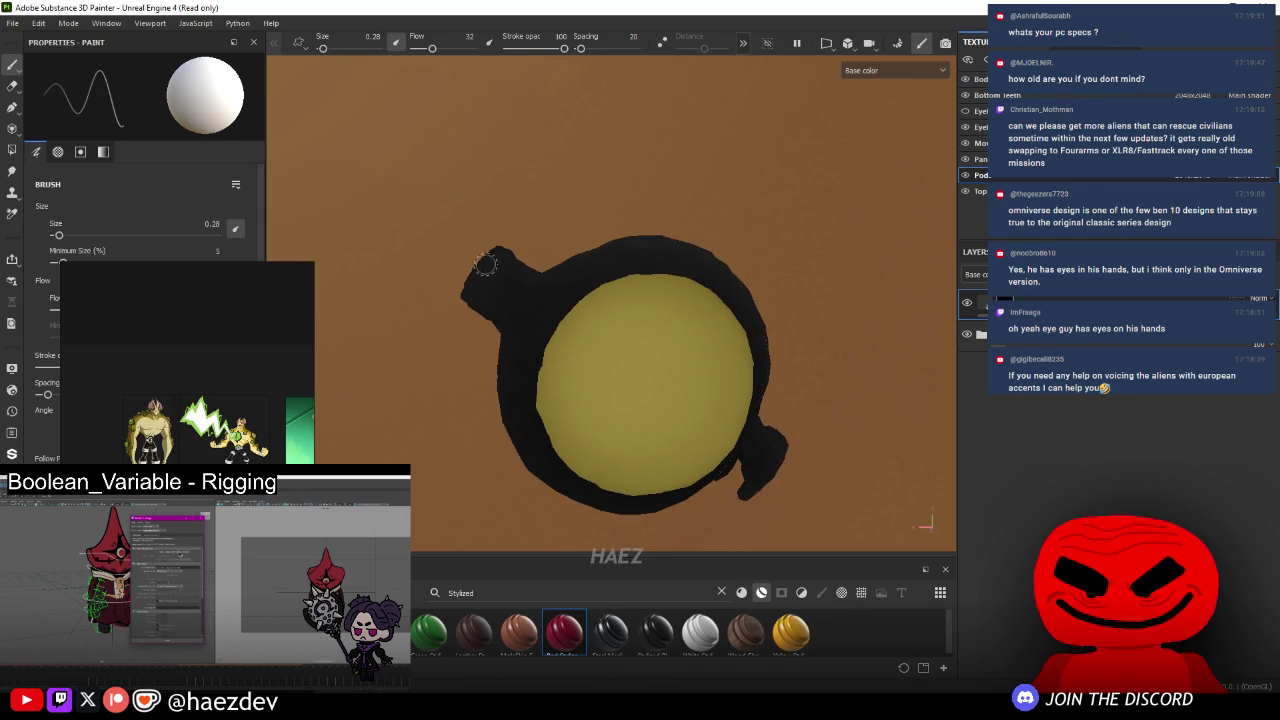
drag(493, 264, 546, 317)
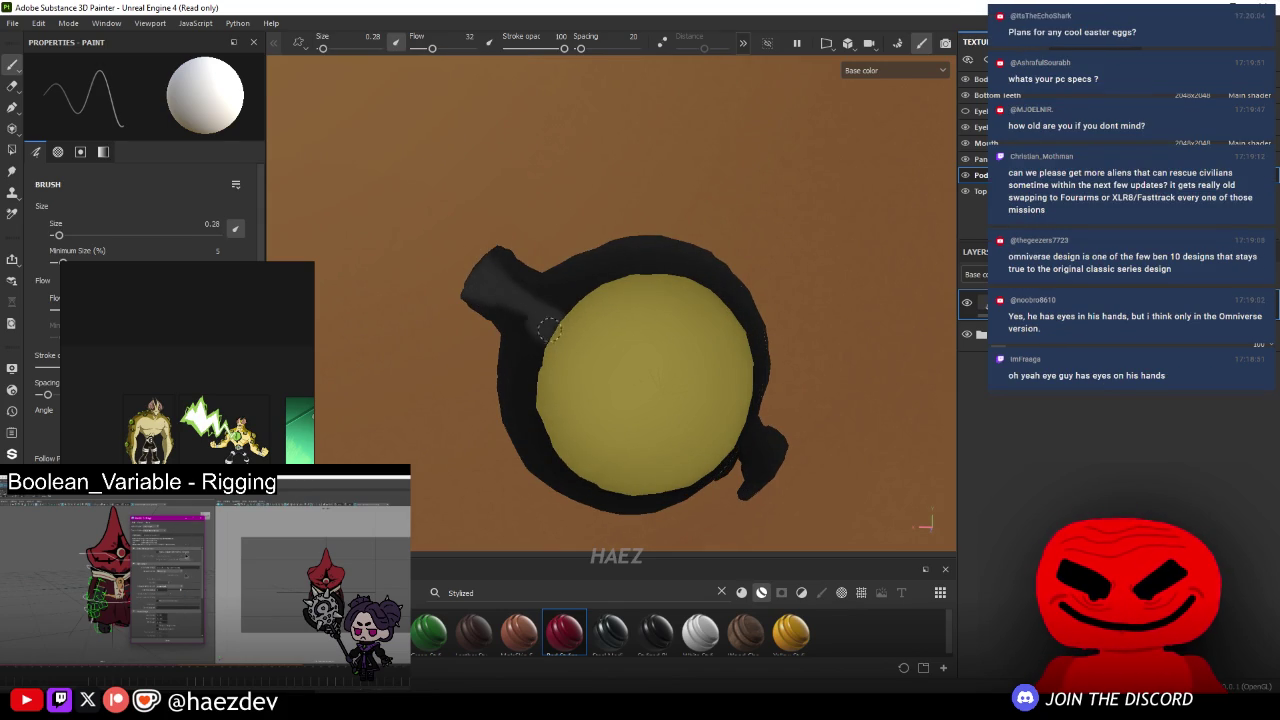
- Shade the eye's black side appendage with grey
mouse_move(442, 278)
alt+mouse_down()
mouse_move(497, 289)
mouse_move(537, 409)
mouse_move(440, 327)
alt+mouse_up()
scroll(537, 409, up, 5)
scroll(590, 450, up, 2)
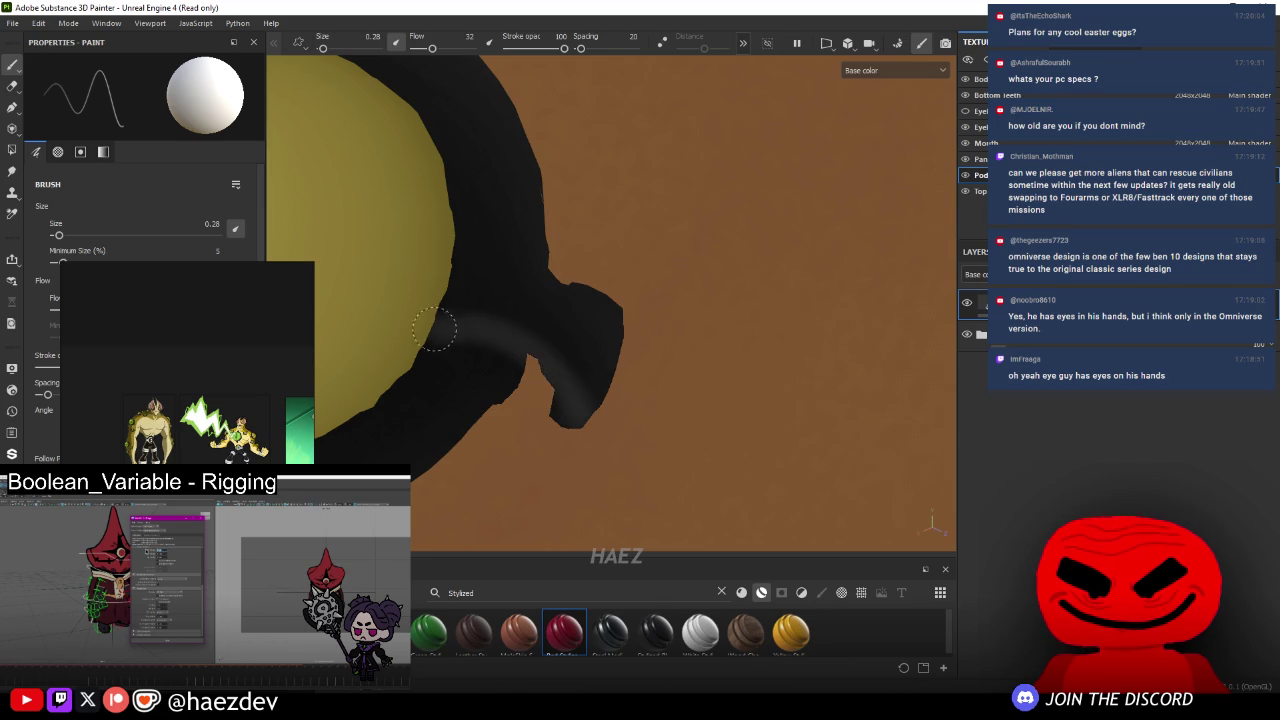
mouse_move(449, 283)
mouse_down()
mouse_move(632, 332)
mouse_move(534, 346)
mouse_up()
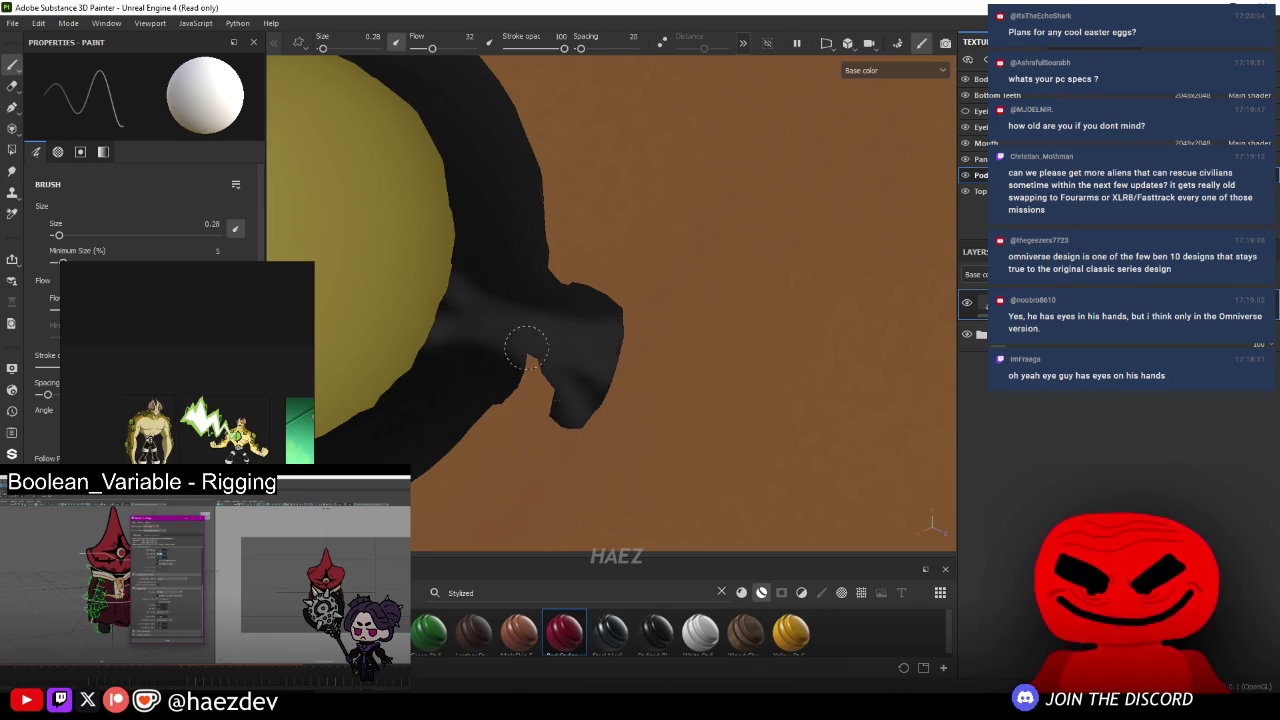
scroll(535, 326, down, 3)
scroll(535, 326, down, 3)
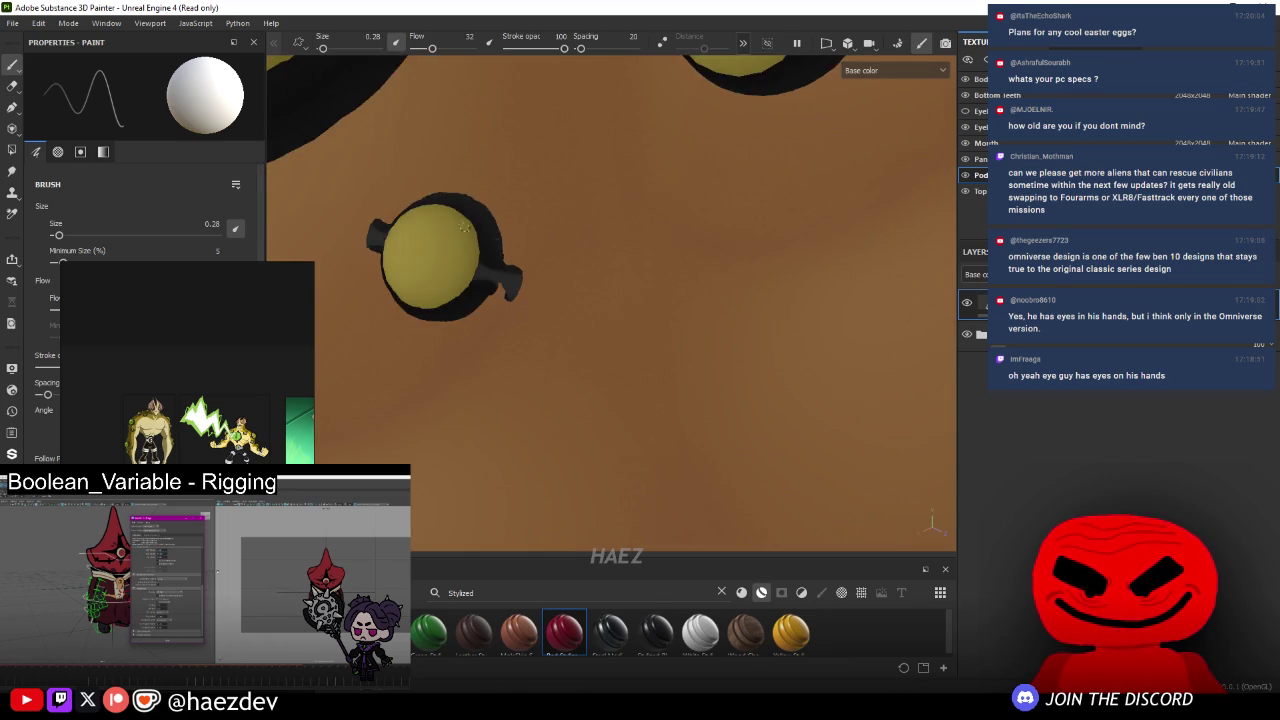
scroll(455, 195, down, 1)
- Bring the large eye face-on and adjust the brush size for shading it
ctrl+right_drag(455, 195, 488, 246)
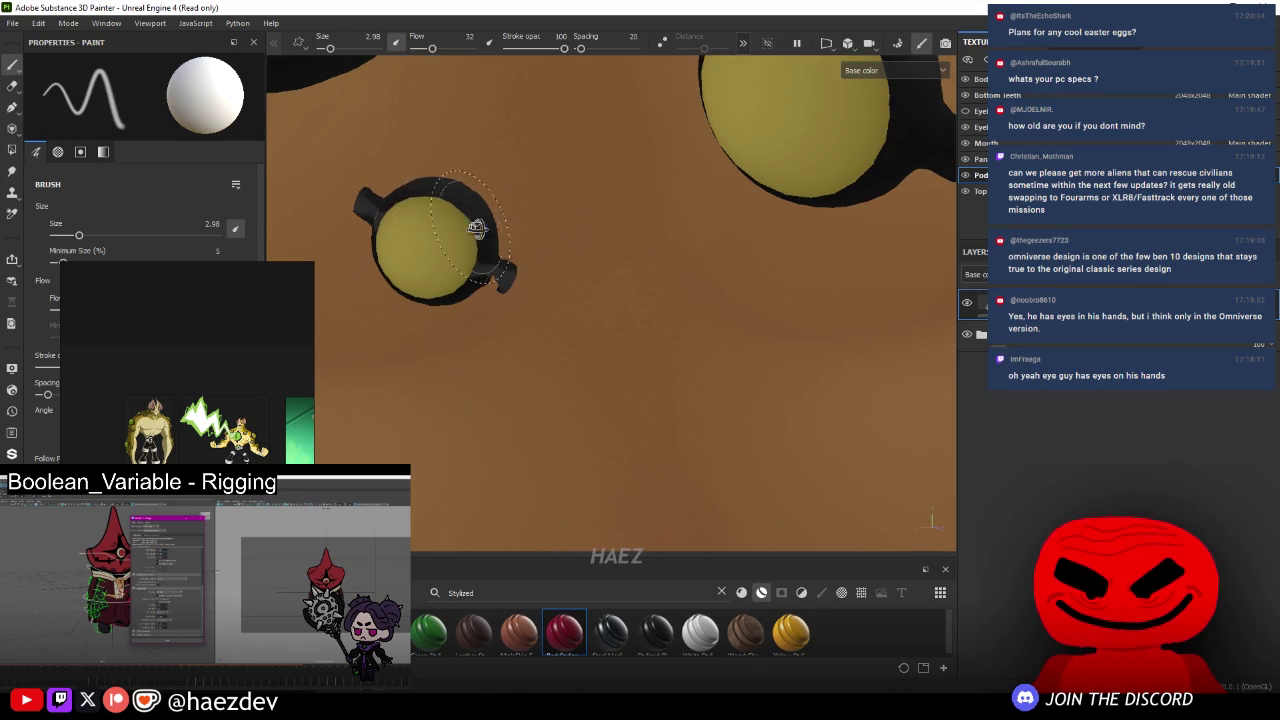
alt+drag(455, 210, 436, 255)
alt+drag(666, 290, 700, 240)
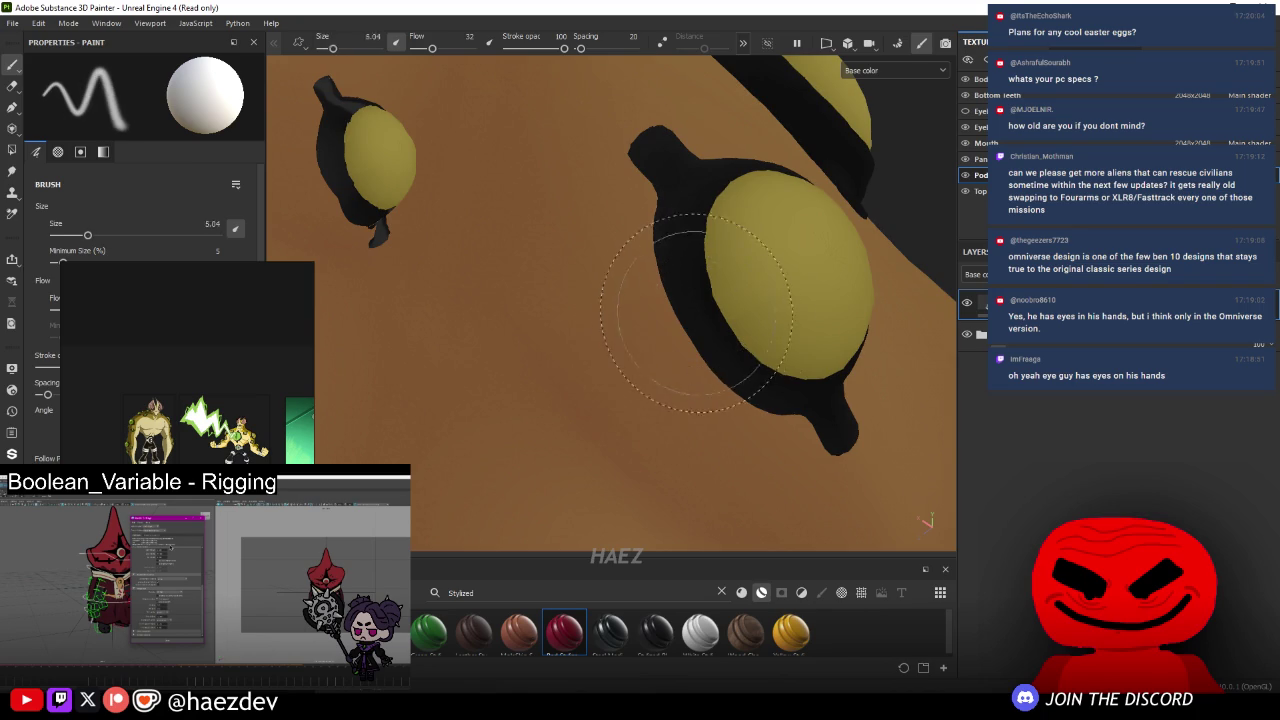
scroll(740, 230, up, 3)
scroll(783, 178, down, 2)
alt+middle_drag(786, 178, 711, 303)
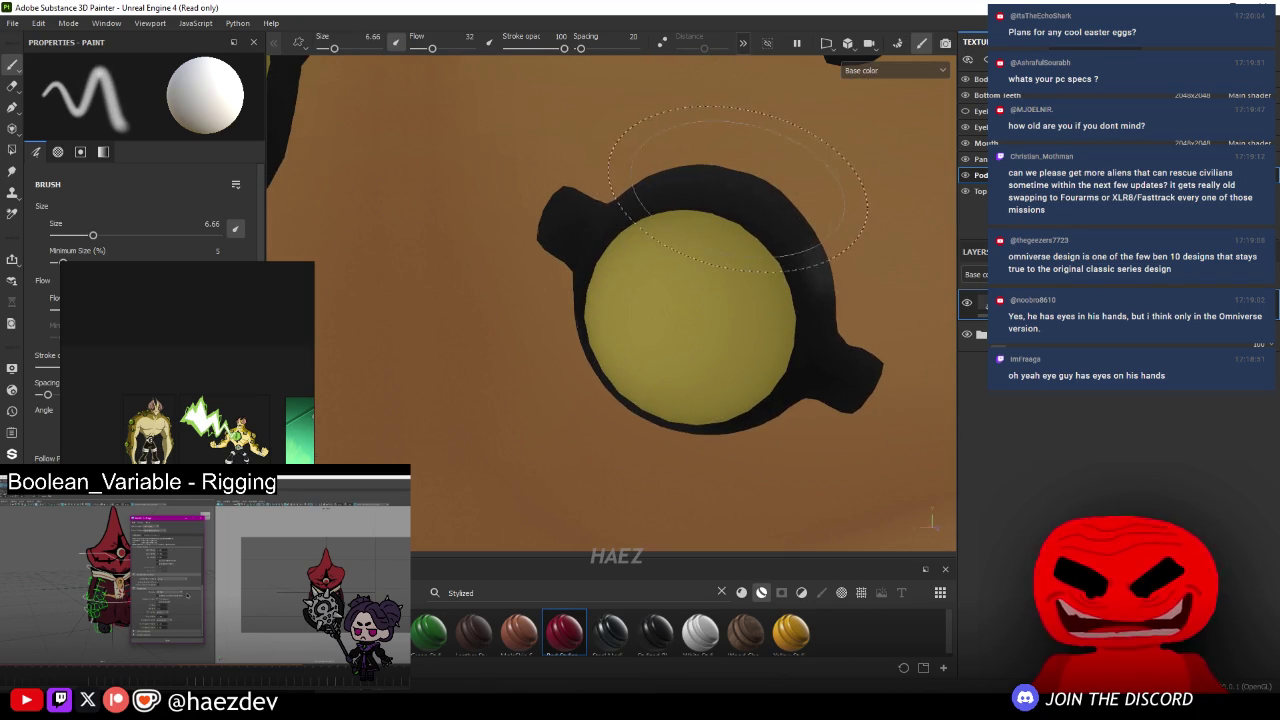
ctrl+right_drag(838, 330, 784, 322)
alt+middle_drag(783, 322, 713, 302)
mouse_move(765, 262)
ctrl+right_down()
mouse_move(840, 262)
mouse_move(716, 300)
ctrl+right_up()
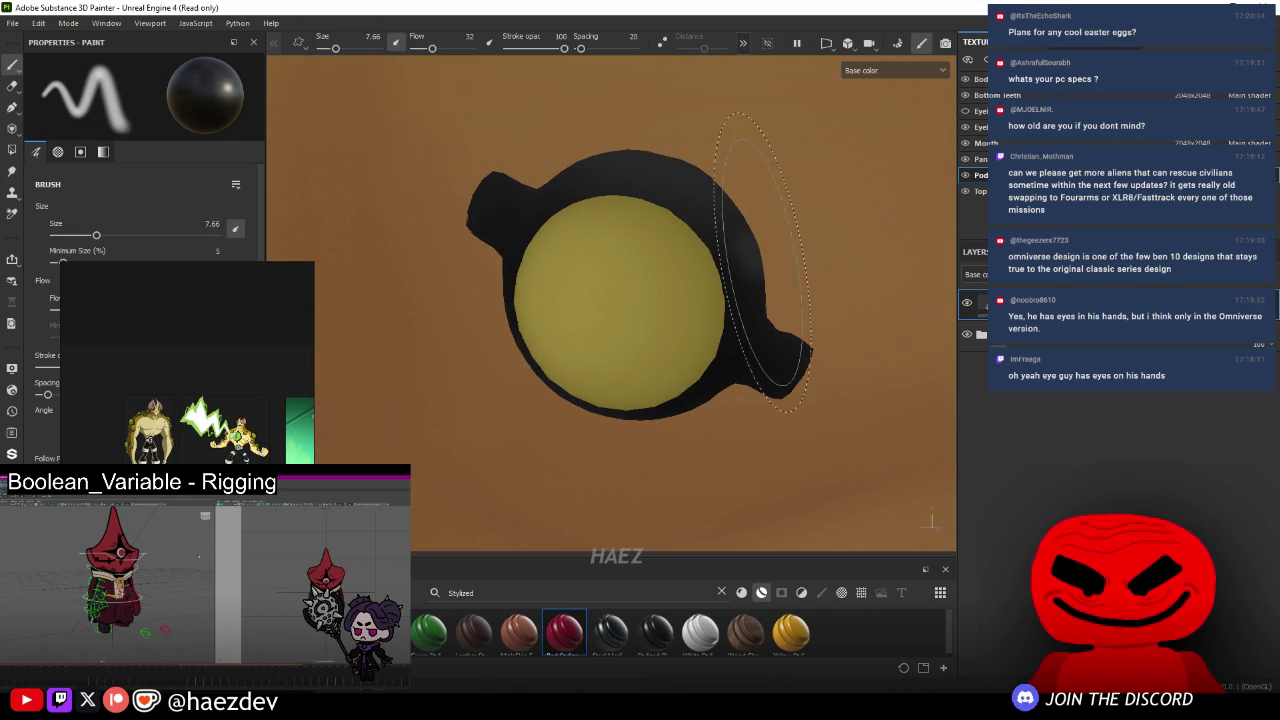
- Shade the large eye's lower protrusion with light grey and review it from other angles
scroll(716, 305, up, 2)
scroll(716, 311, up, 1)
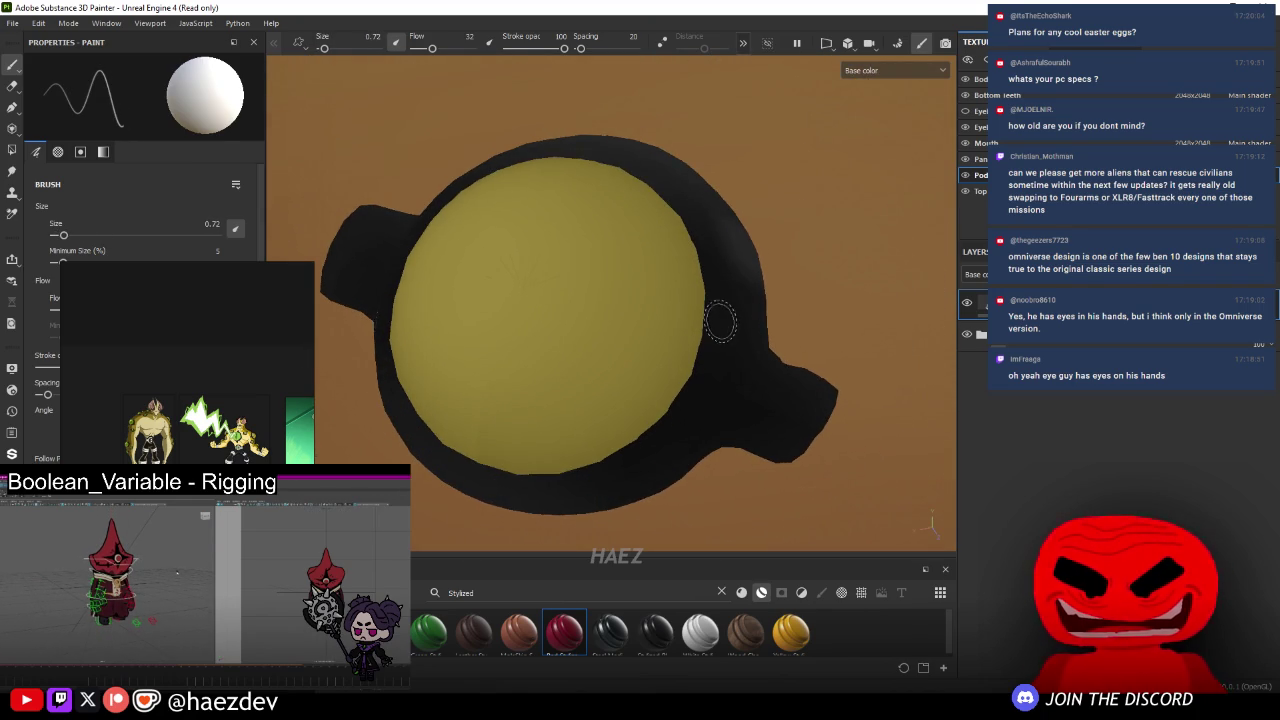
alt+middle_drag(720, 321, 727, 368)
ctrl+right_drag(714, 376, 694, 376)
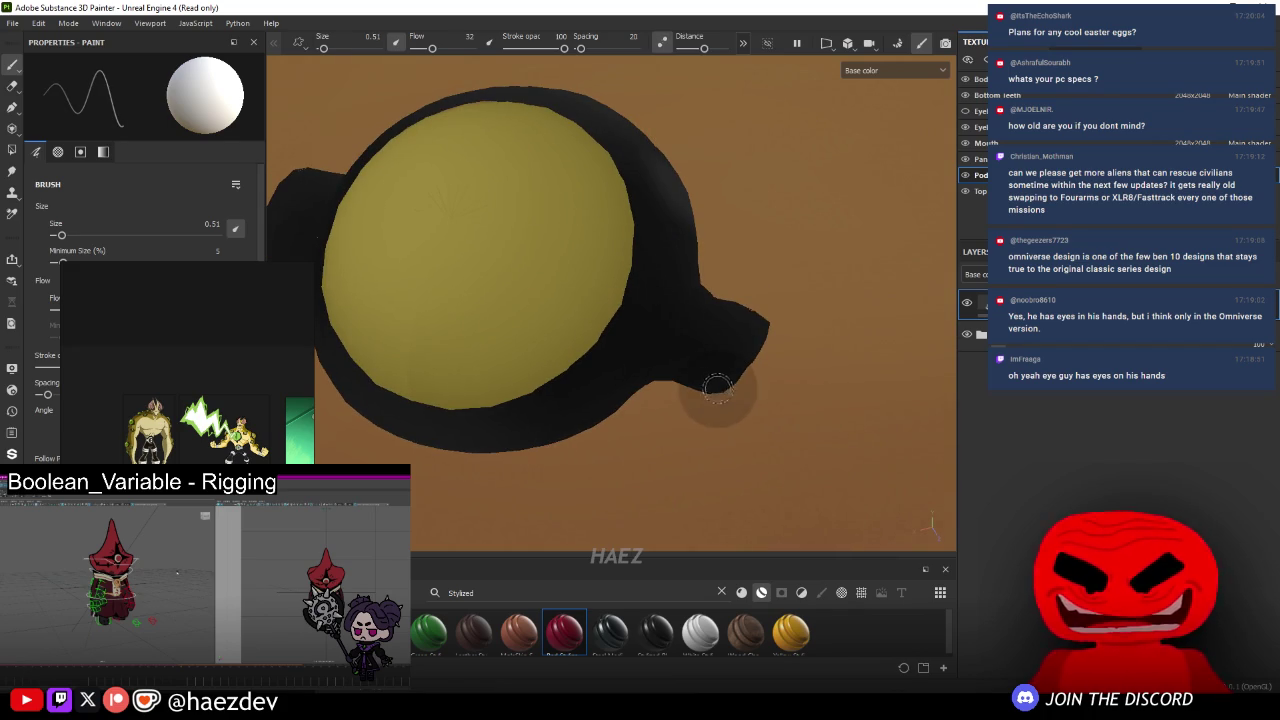
mouse_move(709, 380)
mouse_down()
mouse_move(624, 320)
mouse_move(740, 330)
mouse_up()
scroll(820, 327, up, 2)
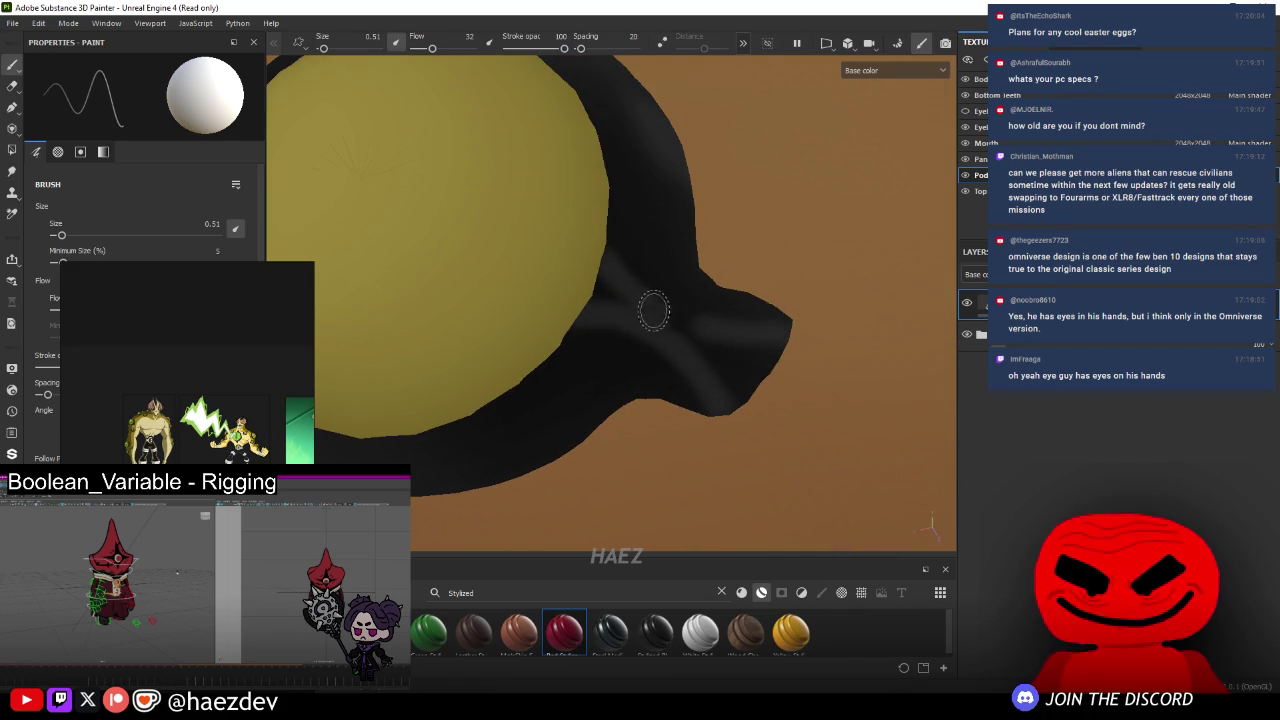
alt+drag(624, 307, 700, 300)
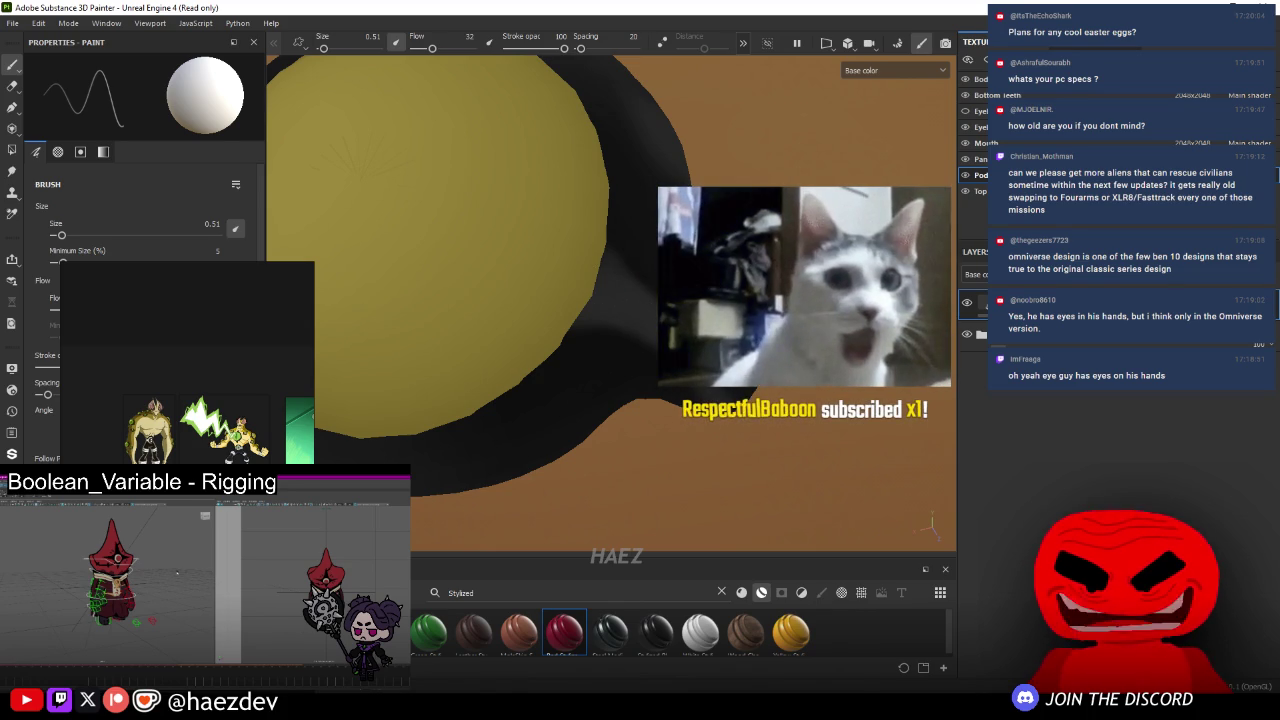
scroll(645, 330, down, 3)
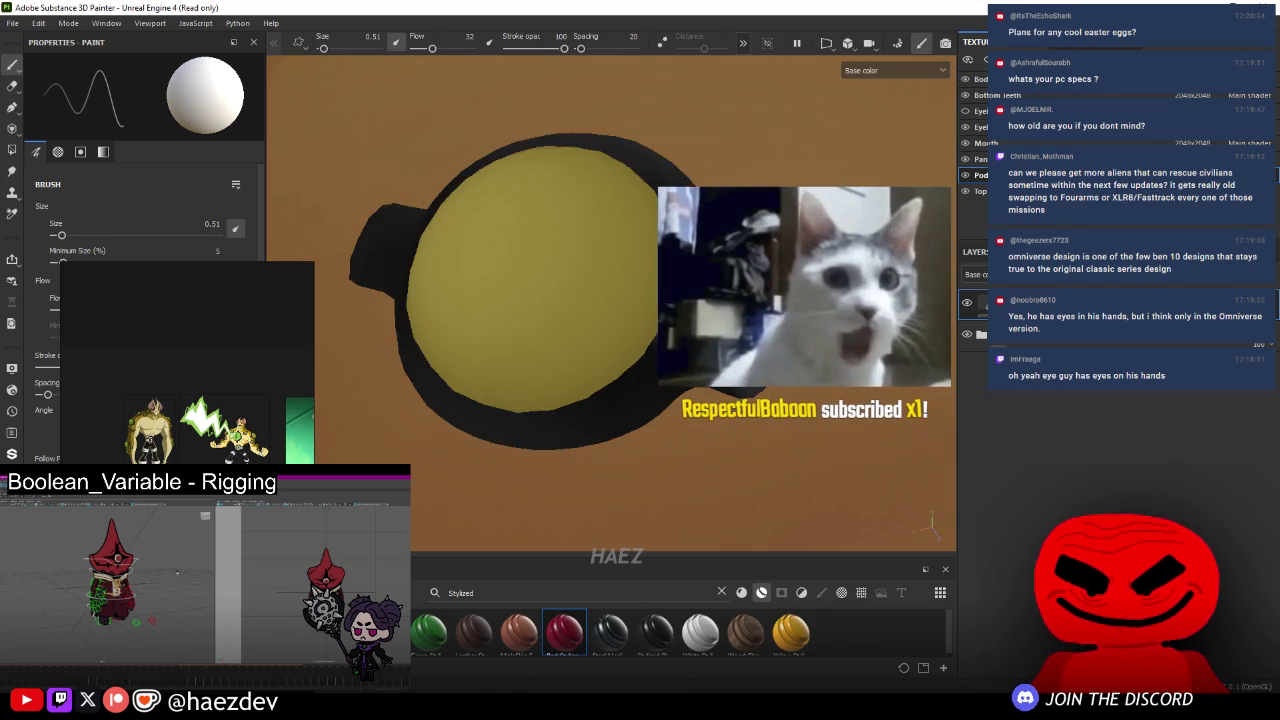
alt+drag(600, 320, 645, 325)
scroll(645, 325, up, 3)
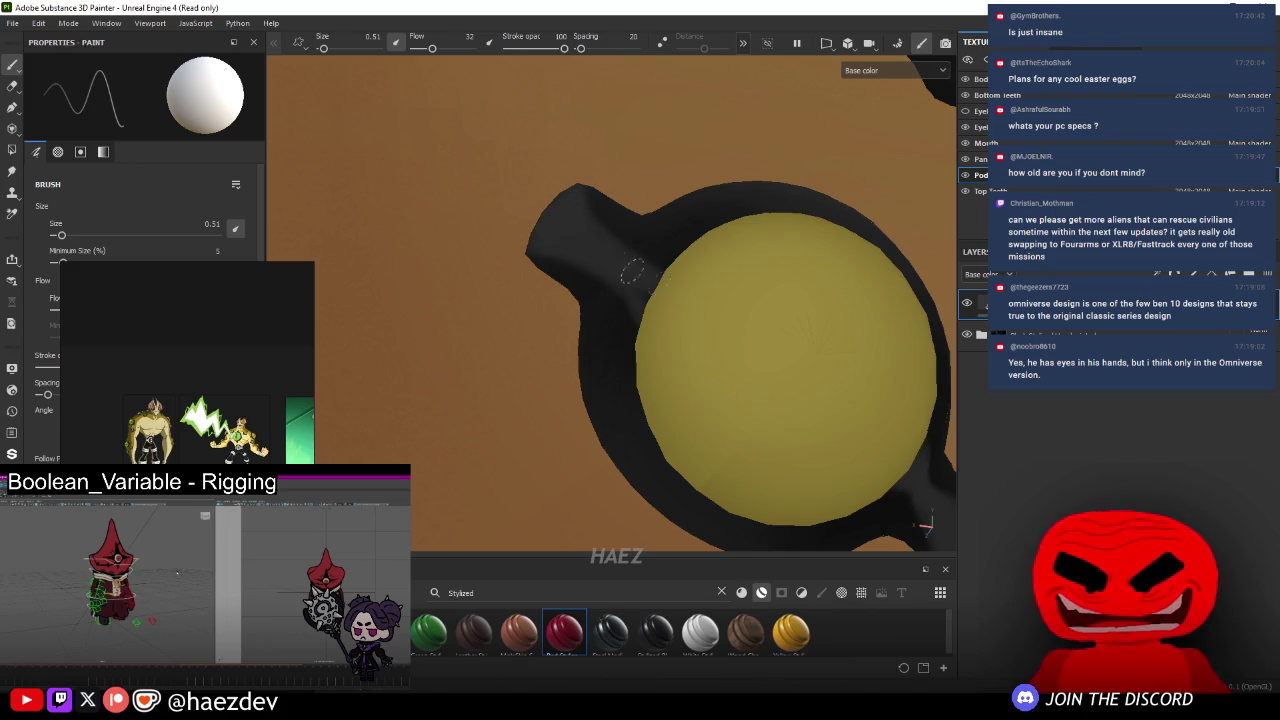
scroll(650, 265, down, 3)
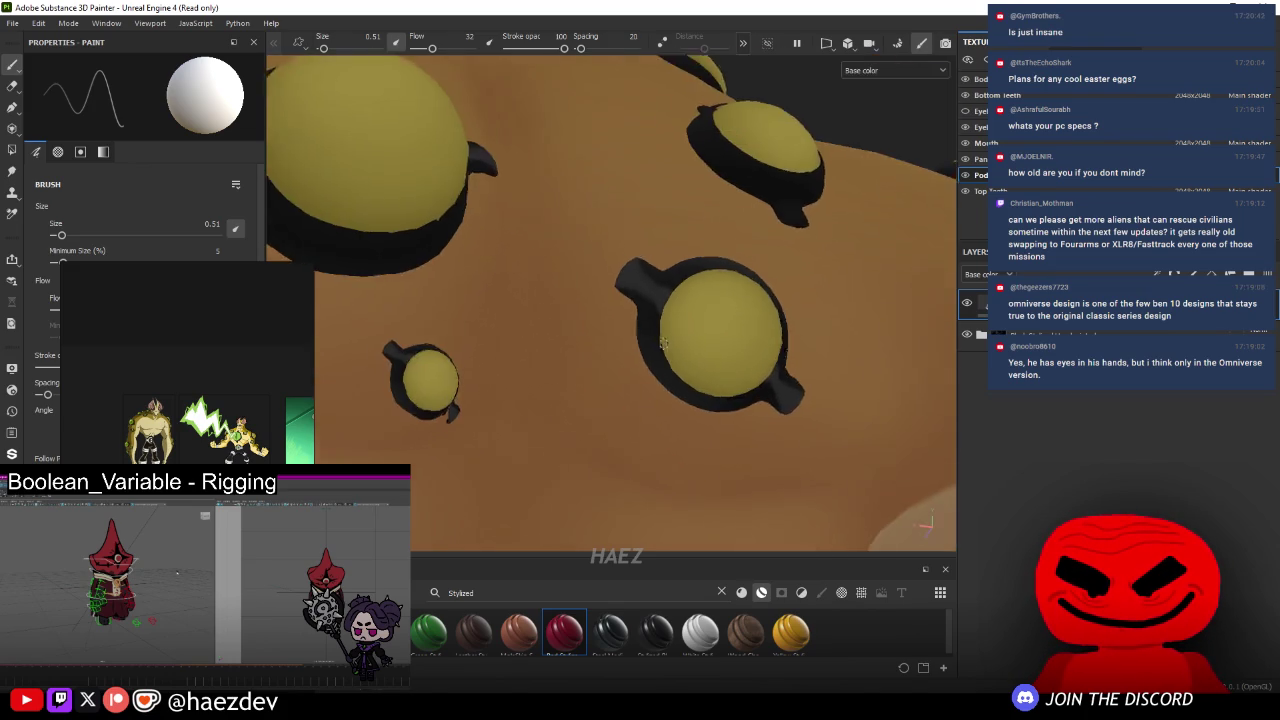
- Paint light grey highlights down the left and right sides of the eye's stalk
alt+drag(650, 265, 636, 340)
scroll(636, 352, up, 4)
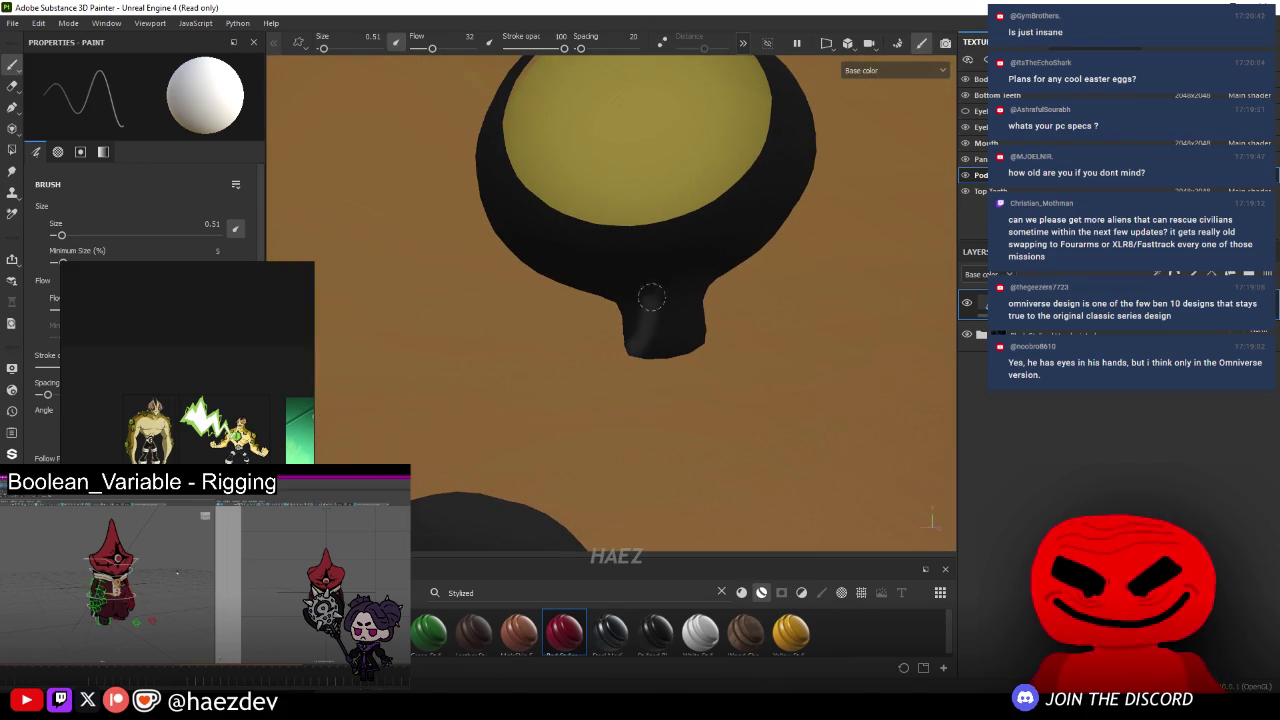
shift+right_drag(636, 352, 672, 226)
drag(668, 257, 700, 345)
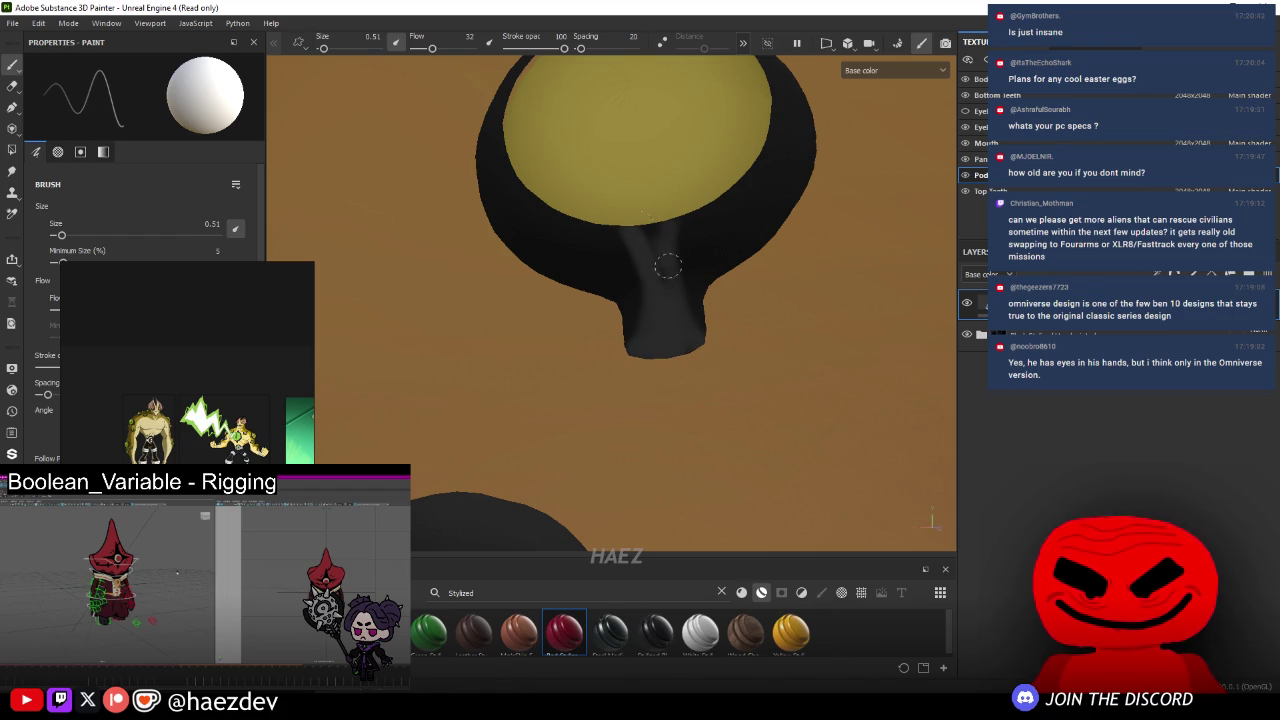
- Inspect the eye from the front and enlarge the brush to 6.23
mouse_move(680, 370)
alt+mouse_down()
mouse_move(583, 429)
mouse_move(642, 390)
alt+mouse_up()
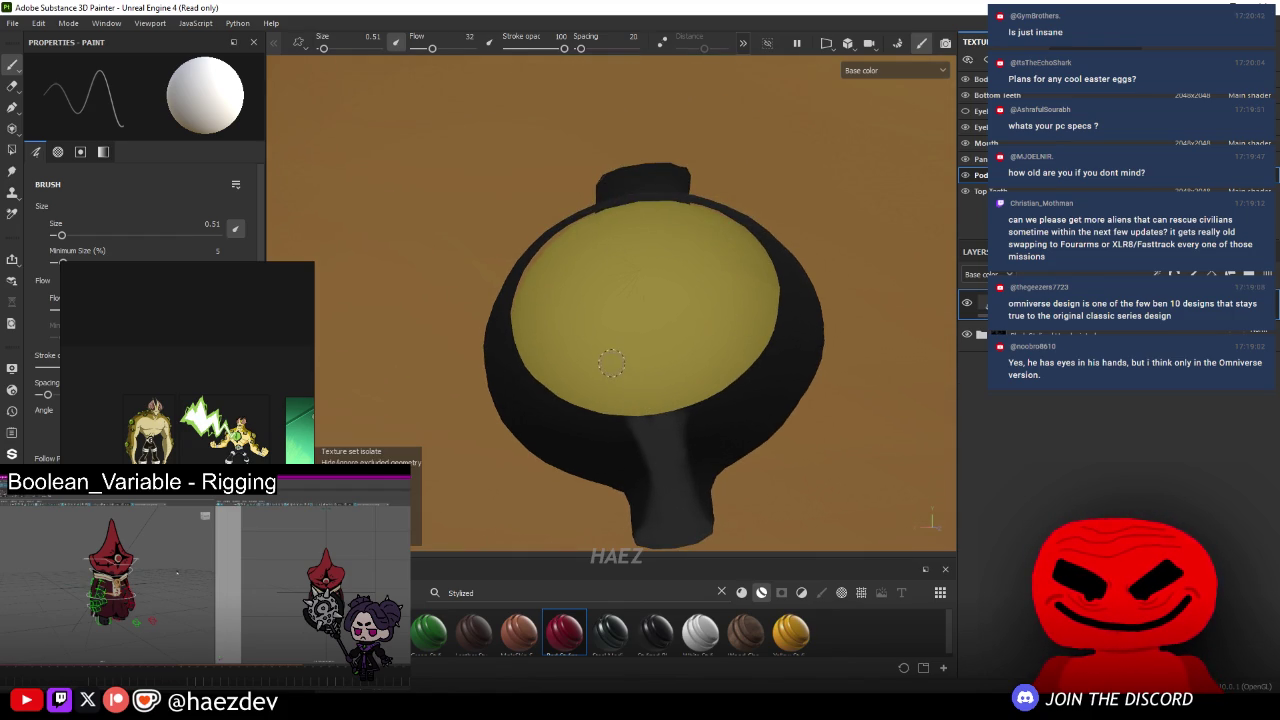
alt+drag(576, 276, 589, 234)
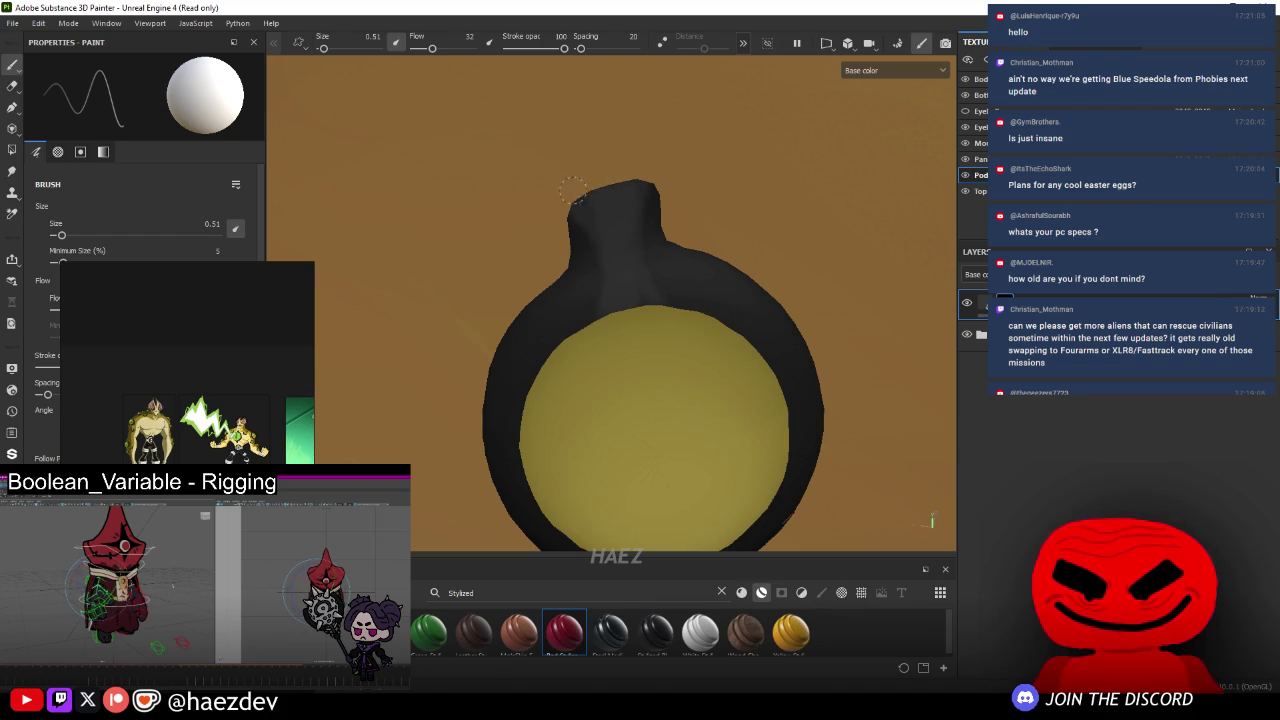
alt+drag(632, 292, 509, 325)
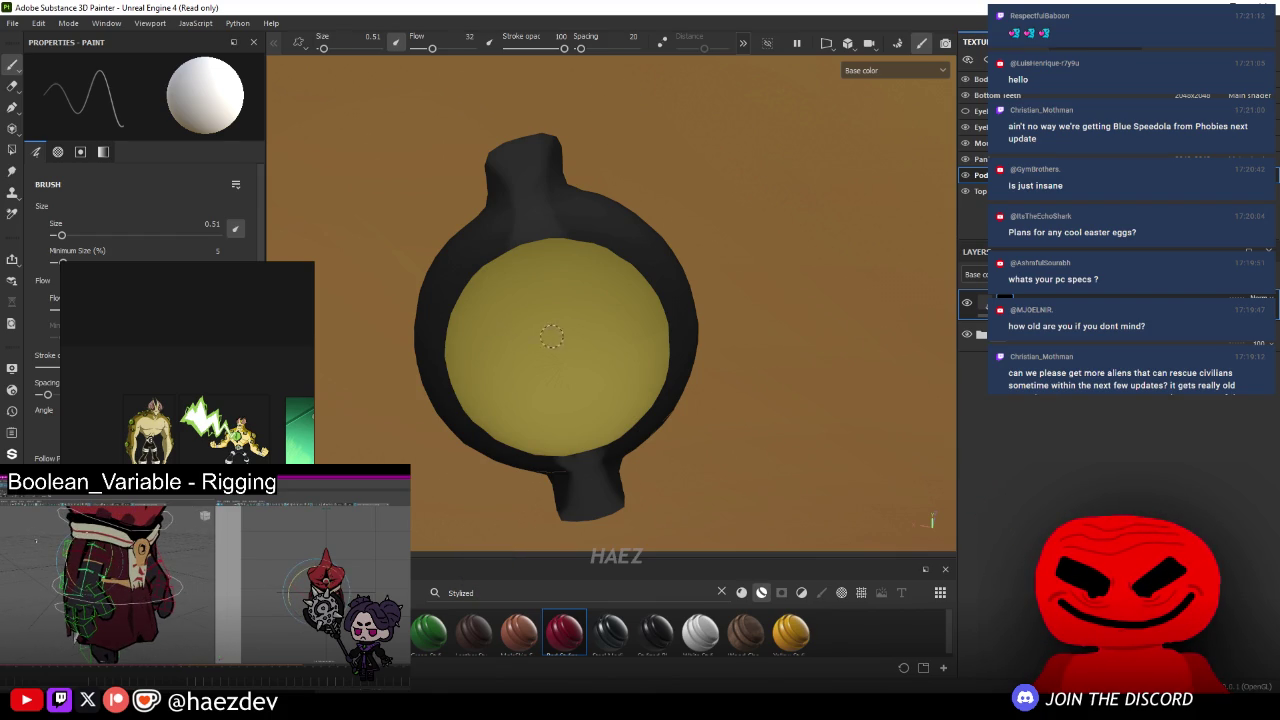
alt+drag(527, 337, 680, 342)
ctrl+right_drag(680, 342, 740, 342)
mouse_move(680, 342)
alt+mouse_down()
mouse_move(435, 358)
mouse_move(587, 280)
alt+mouse_up()
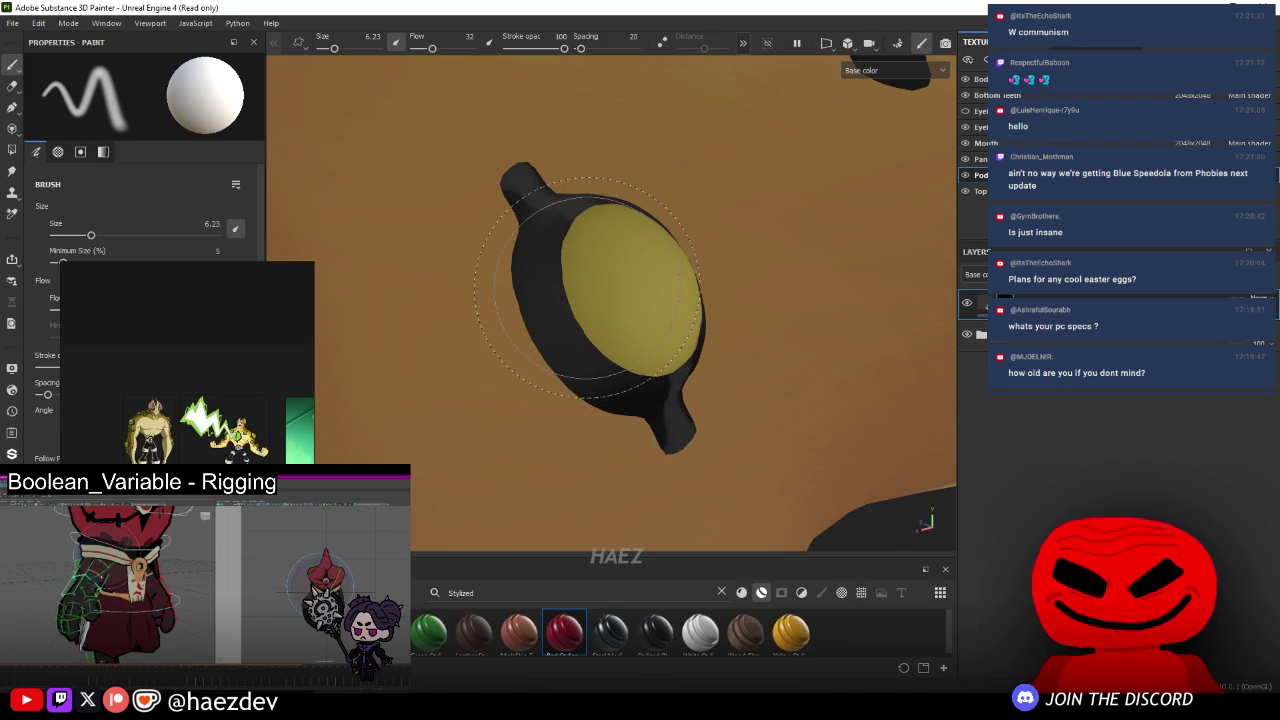
scroll(580, 282, down, 5)
scroll(560, 285, down, 2)
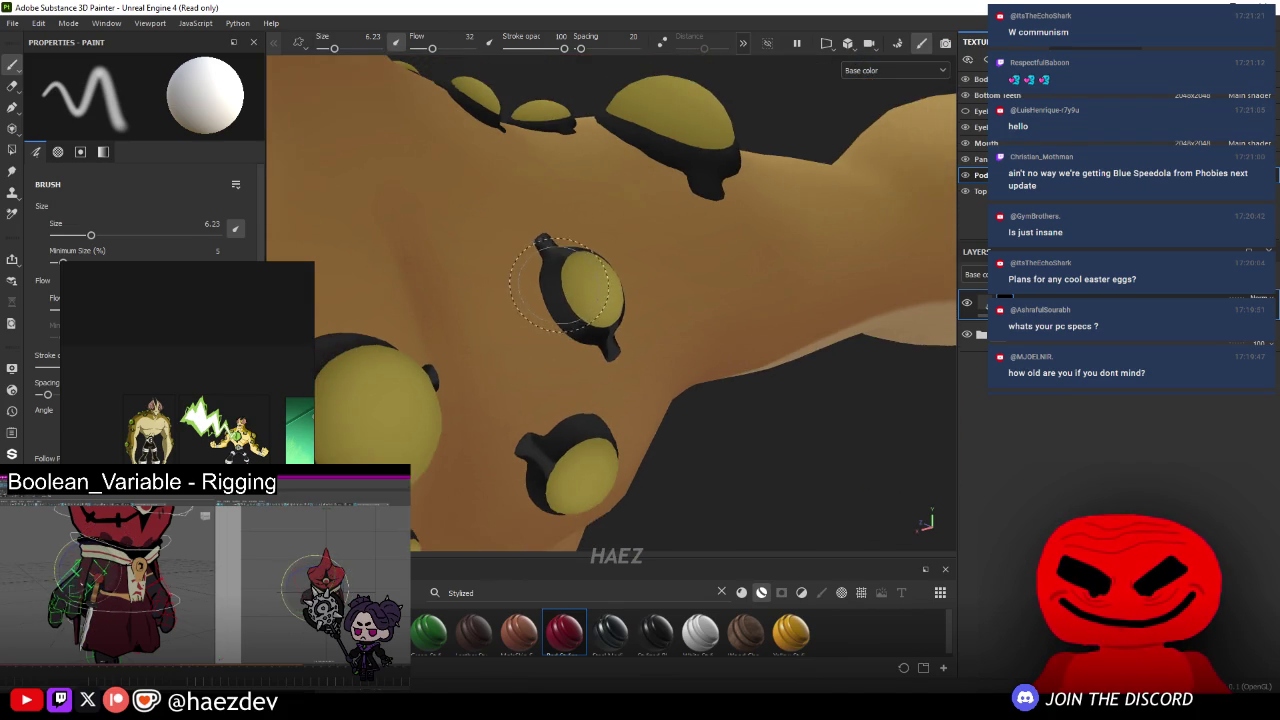
- Shrink the brush to about 0.37 and zoom onto a dark-rimmed pod
alt+drag(560, 285, 540, 292)
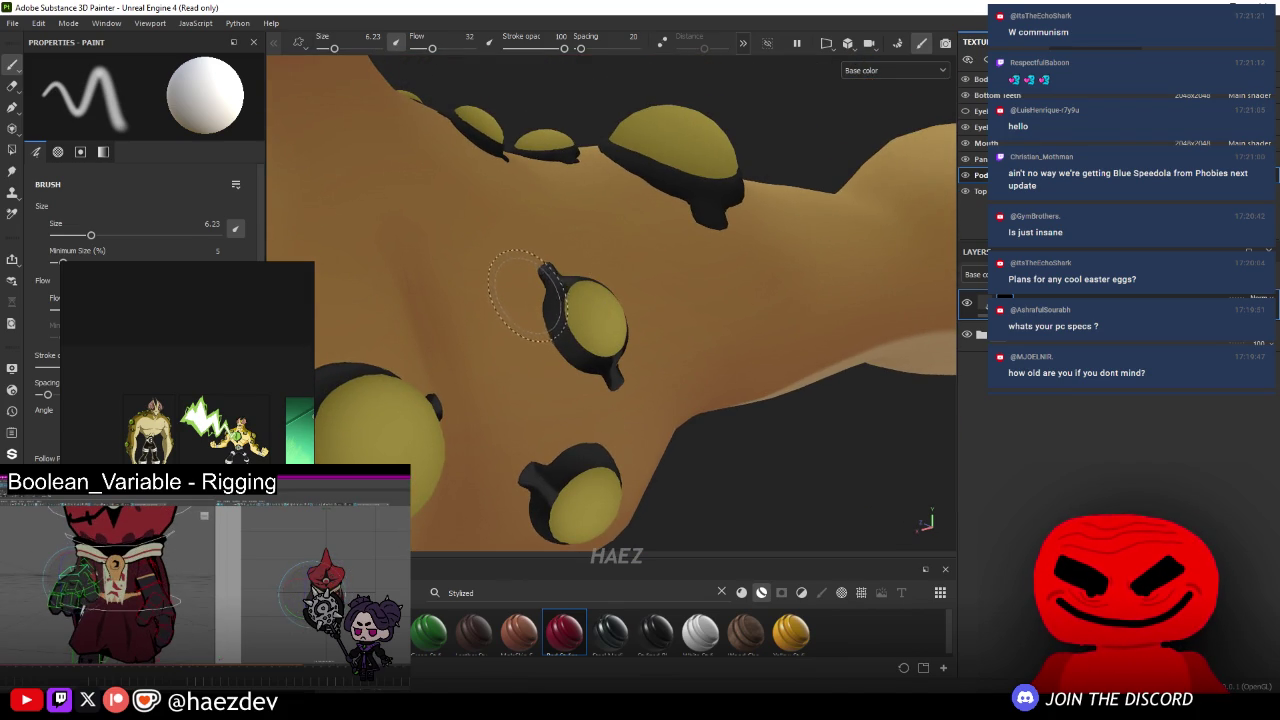
alt+middle_drag(524, 279, 558, 270)
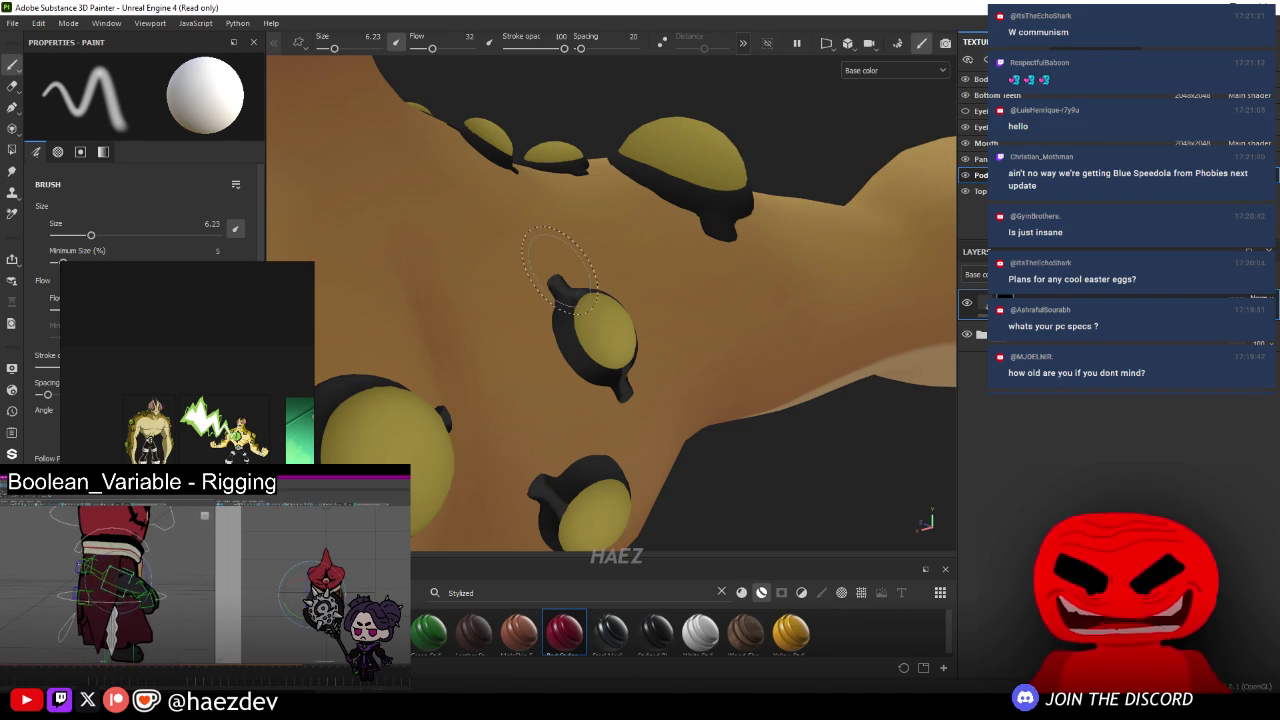
alt+drag(550, 285, 710, 170)
ctrl+right_drag(718, 166, 704, 166)
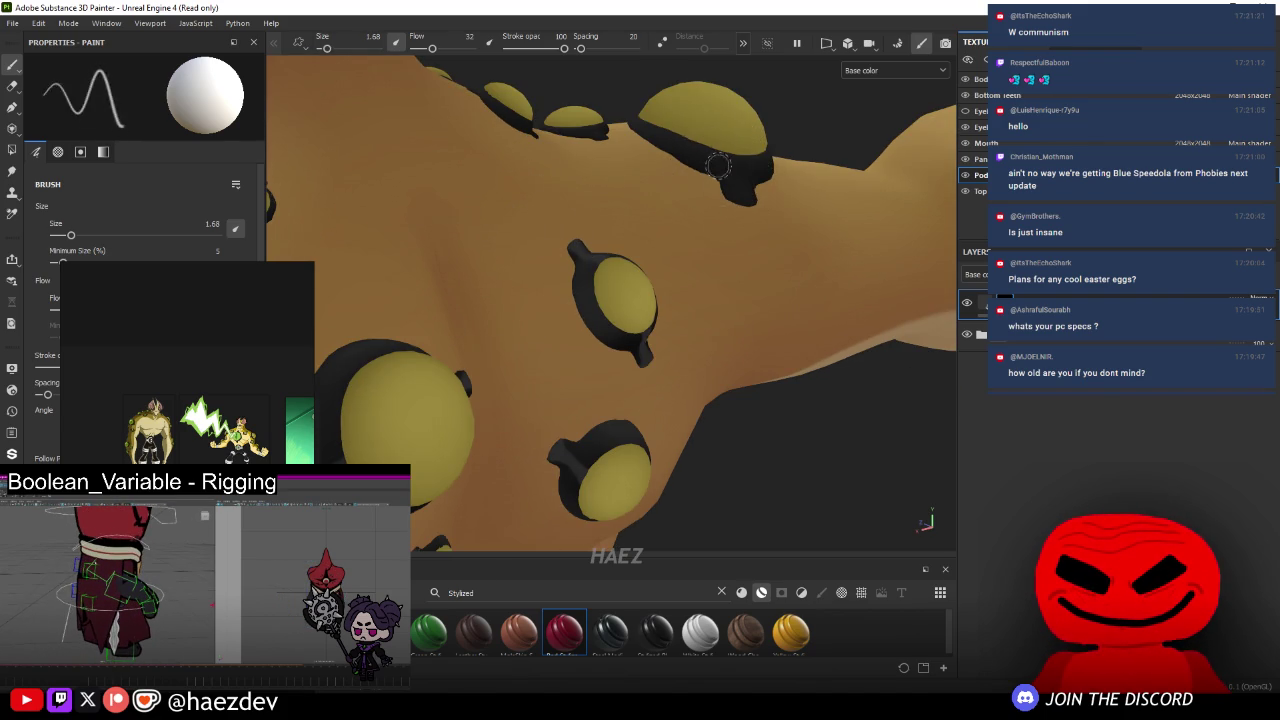
alt+drag(718, 166, 718, 166)
scroll(594, 330, up, 3)
ctrl+right_drag(594, 330, 600, 330)
scroll(517, 371, up, 2)
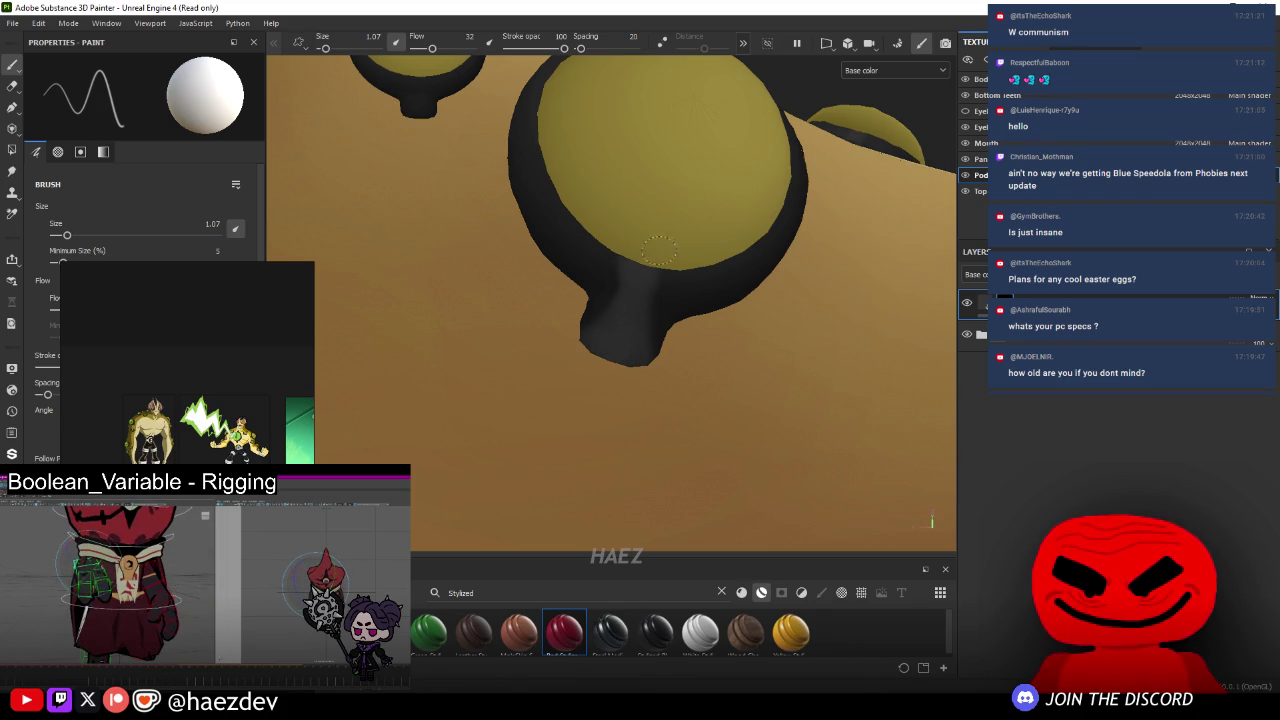
- Fine-tune the brush size and paint along the tab below an eye socket
alt+drag(677, 250, 640, 320)
scroll(633, 333, up, 3)
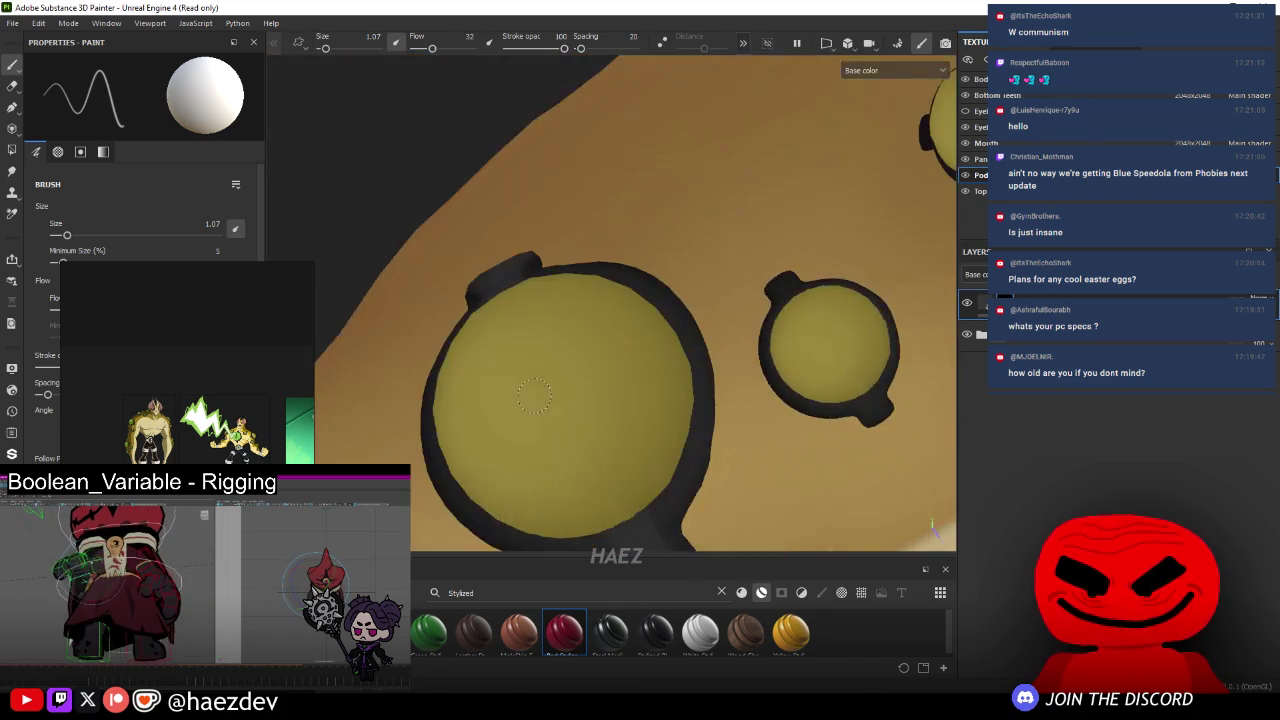
scroll(633, 333, up, 2)
key(bracketleft)
key(bracketleft)
key(bracketleft)
alt+drag(676, 281, 686, 285)
key(bracketright)
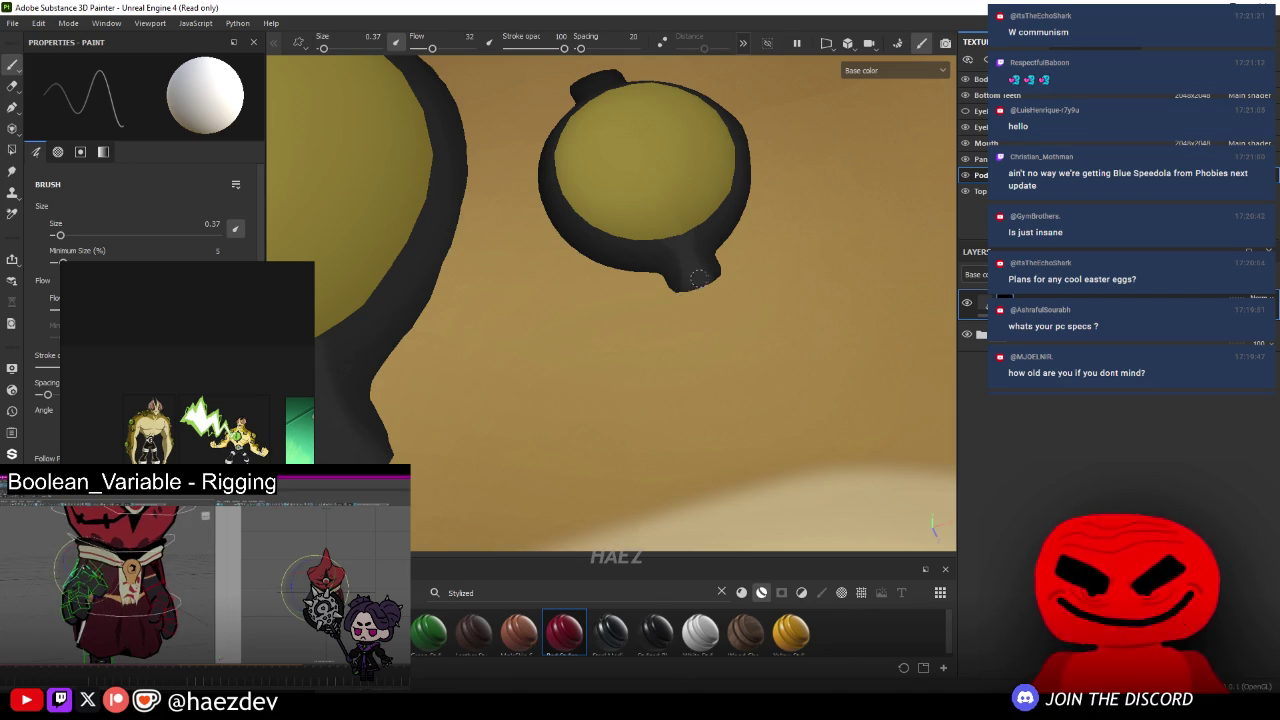
alt+drag(696, 309, 526, 285)
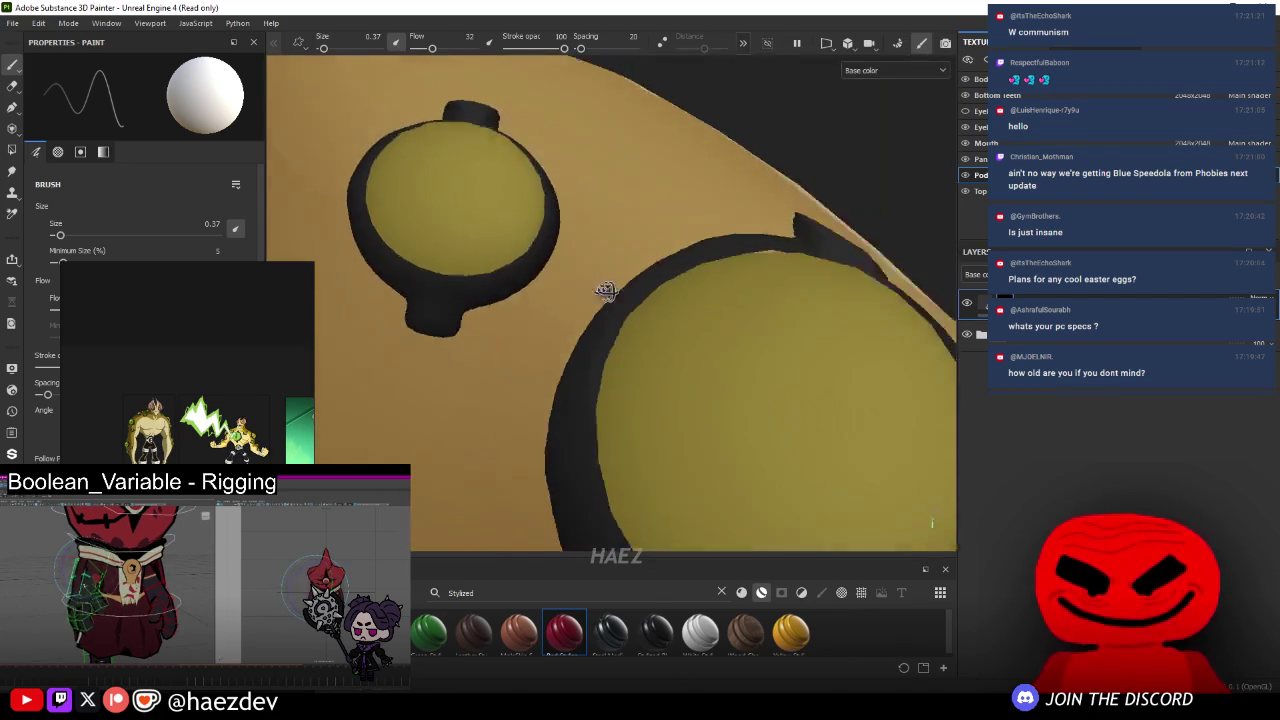
scroll(526, 285, up, 3)
drag(592, 222, 604, 303)
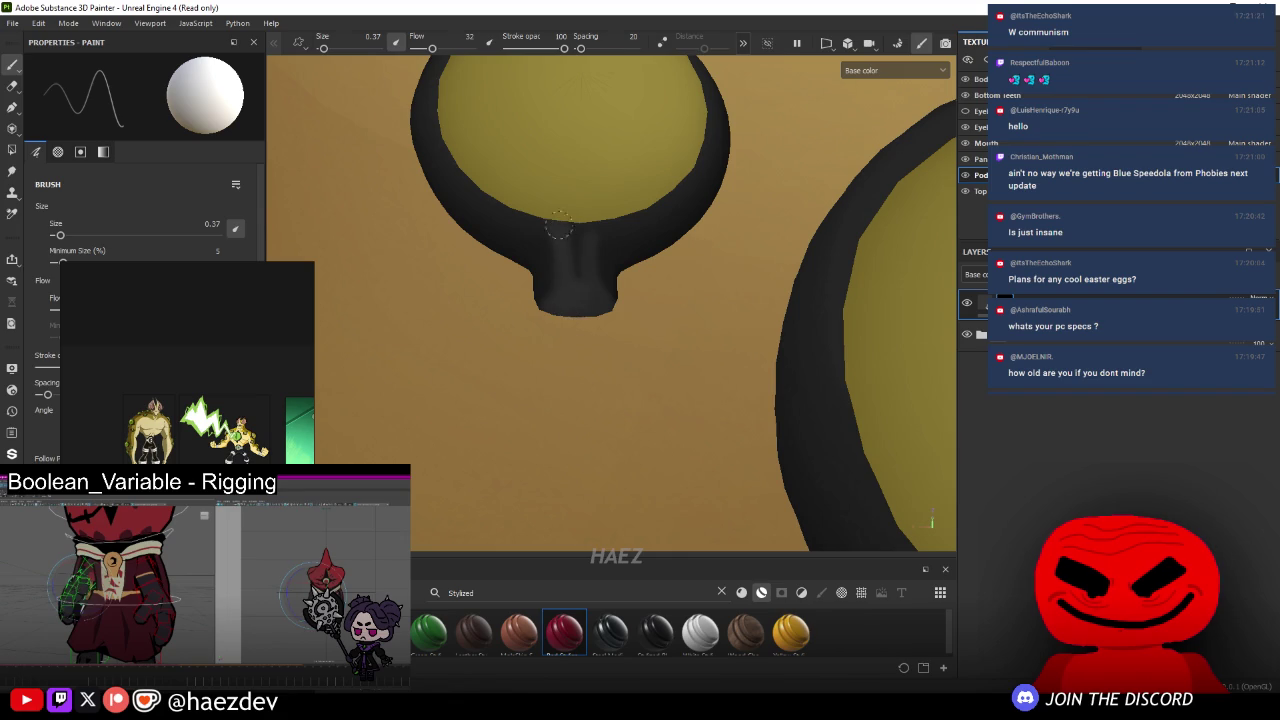
- Paint over another socket's dark tab, then check the neighbouring pods
scroll(595, 215, down, 2)
alt+drag(595, 215, 565, 280)
scroll(565, 280, up, 2)
scroll(600, 350, up, 3)
scroll(614, 423, up, 2)
scroll(580, 374, up, 2)
mouse_move(557, 354)
mouse_down()
mouse_move(615, 230)
mouse_move(623, 343)
mouse_move(587, 358)
mouse_up()
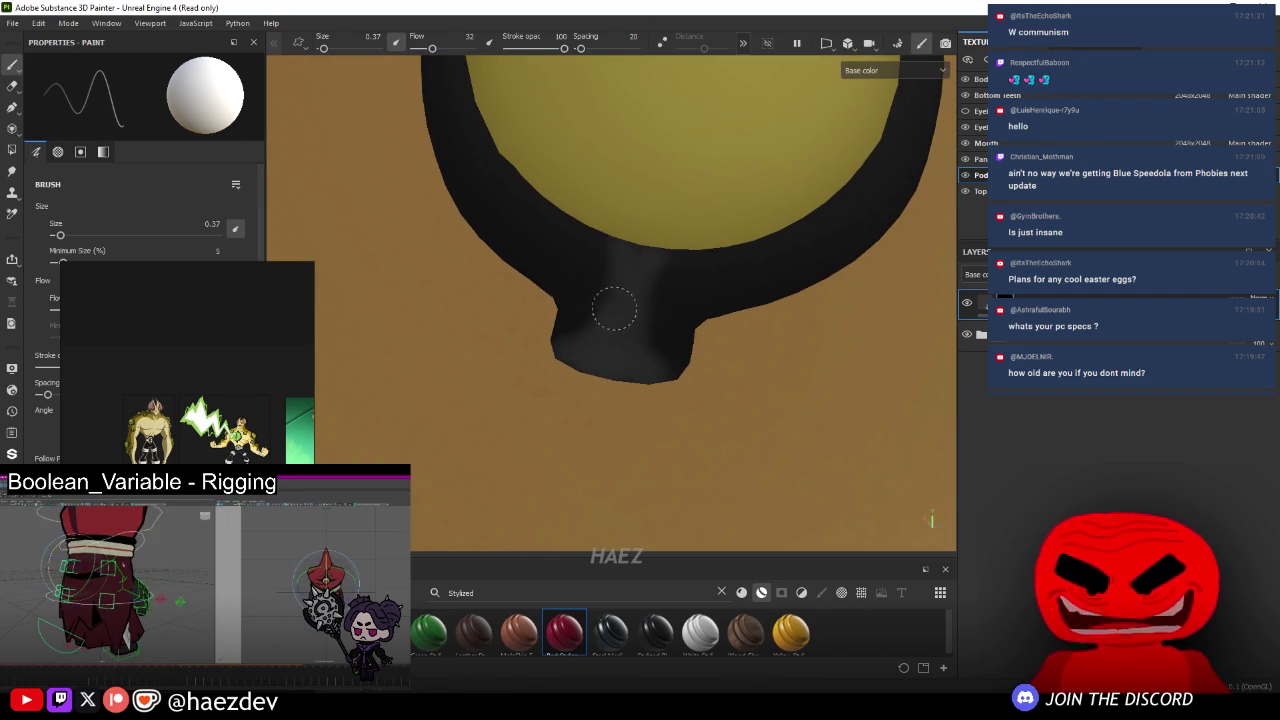
mouse_move(643, 262)
alt+mouse_down()
mouse_move(674, 251)
mouse_move(434, 280)
mouse_move(707, 399)
alt+mouse_up()
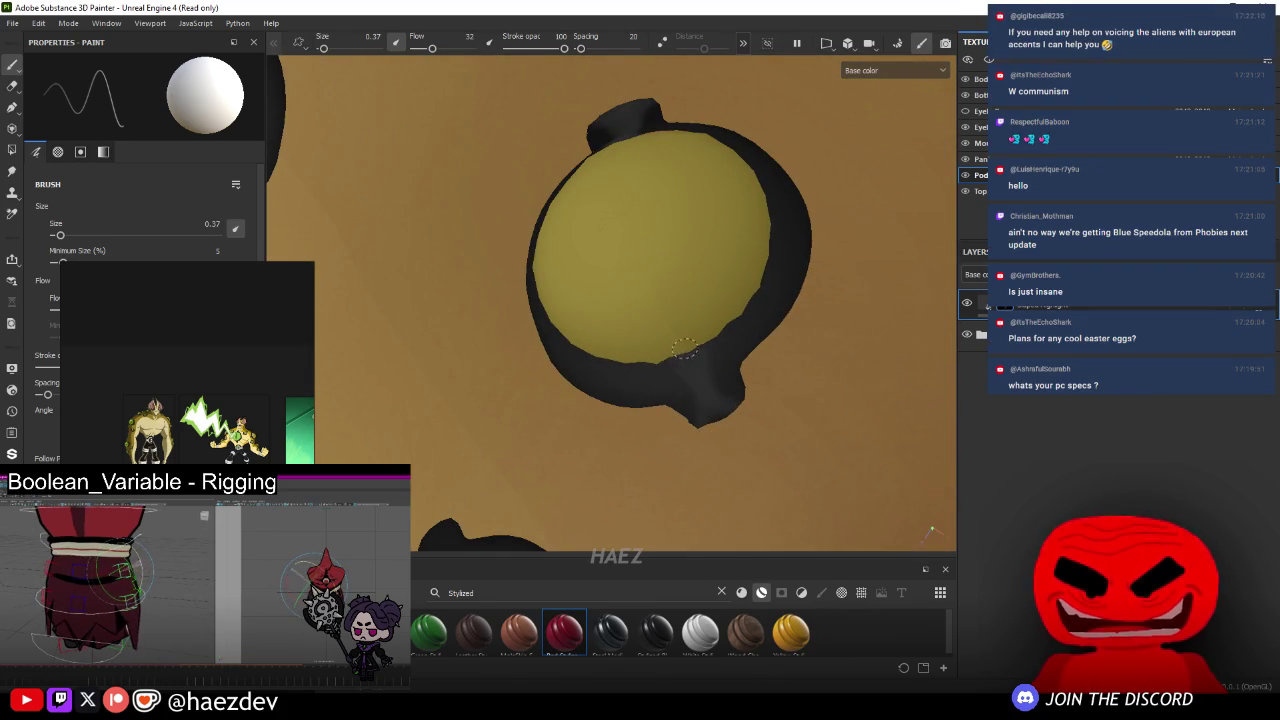
mouse_move(684, 348)
alt+mouse_down()
mouse_move(652, 276)
mouse_move(640, 330)
alt+mouse_up()
ctrl+right_drag(640, 330, 600, 430)
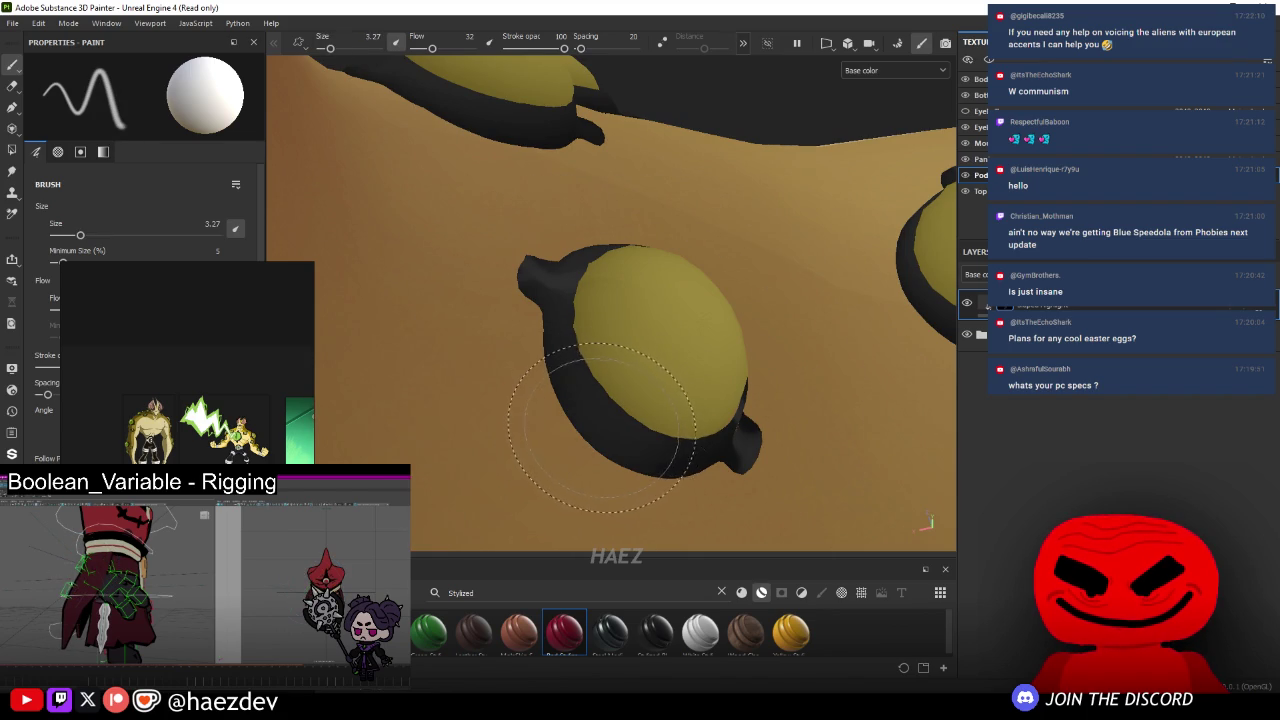
- Zoom onto one pod socket, shrink the brush and paint its light rim patch black
mouse_move(602, 430)
alt+mouse_down()
mouse_move(618, 330)
mouse_move(640, 320)
alt+mouse_up()
ctrl+right_drag(640, 320, 588, 325)
scroll(588, 325, up, 3)
alt+drag(588, 325, 600, 335)
ctrl+right_drag(600, 335, 595, 338)
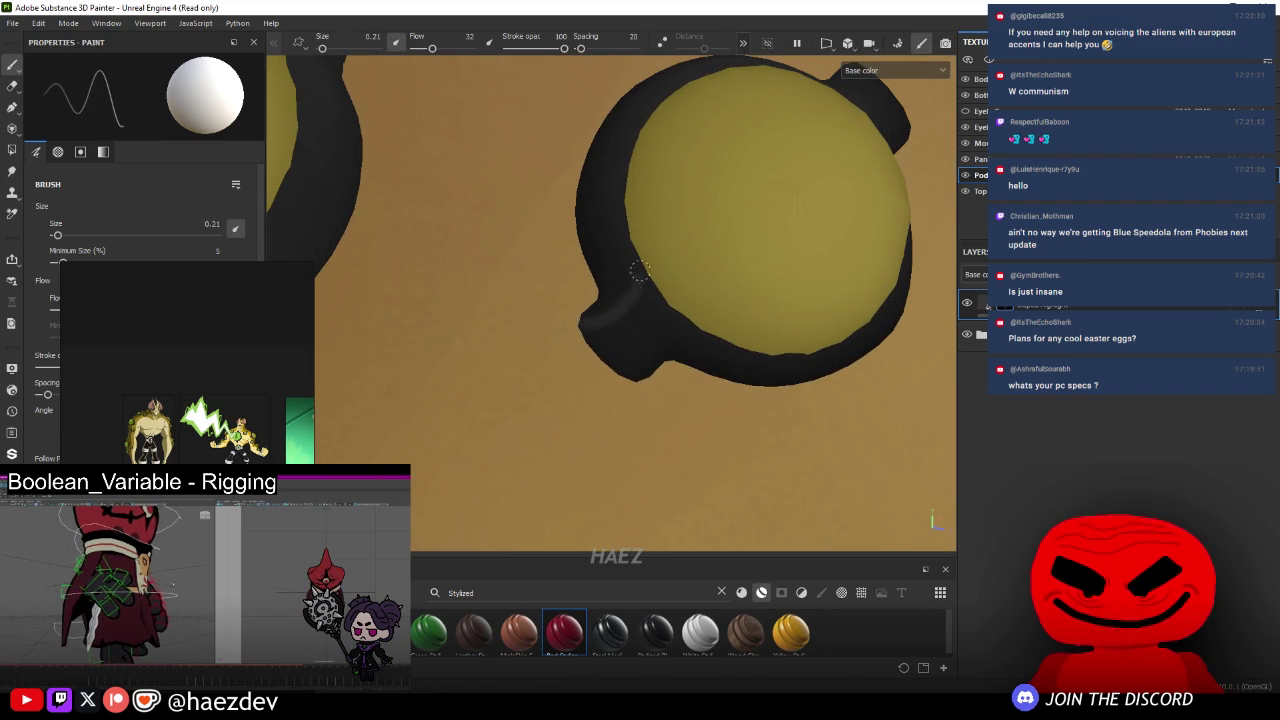
ctrl+right_drag(638, 278, 605, 332)
drag(606, 332, 615, 365)
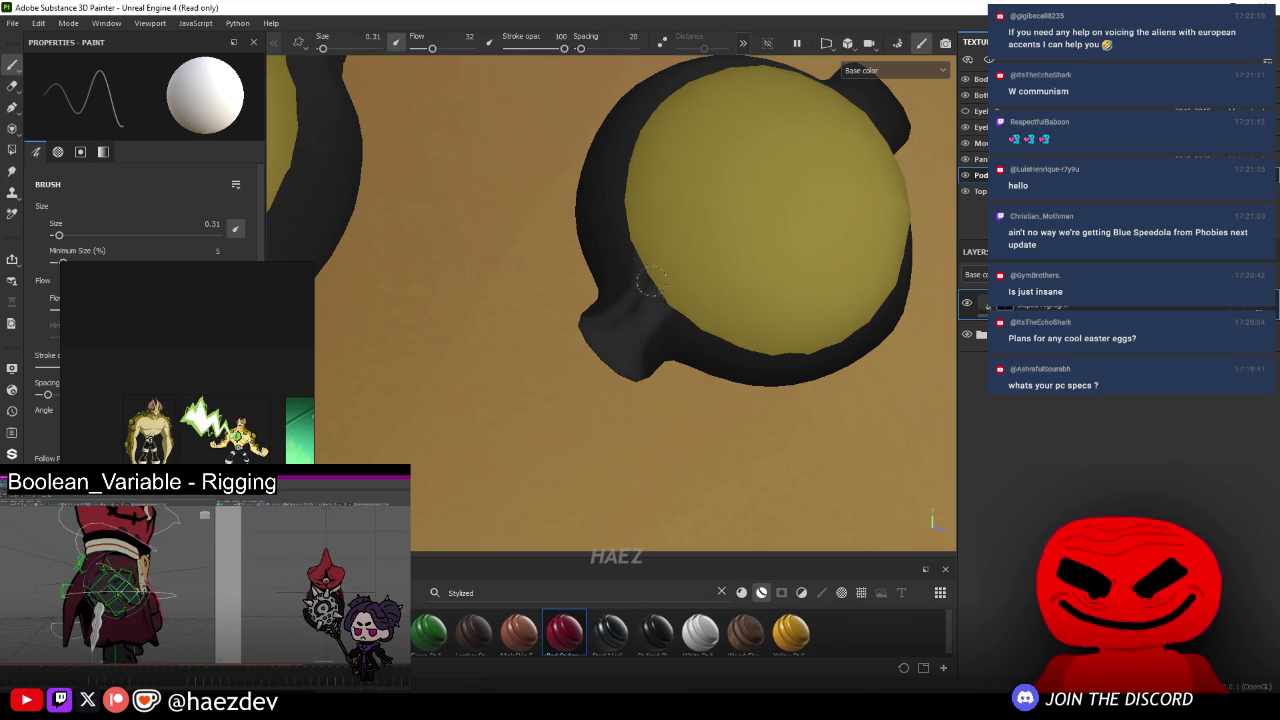
- Reframe the socket head-on for fine touch-ups, leaving the brush size at 2.86
mouse_move(622, 313)
alt+mouse_down()
mouse_move(730, 237)
mouse_move(763, 253)
alt+mouse_up()
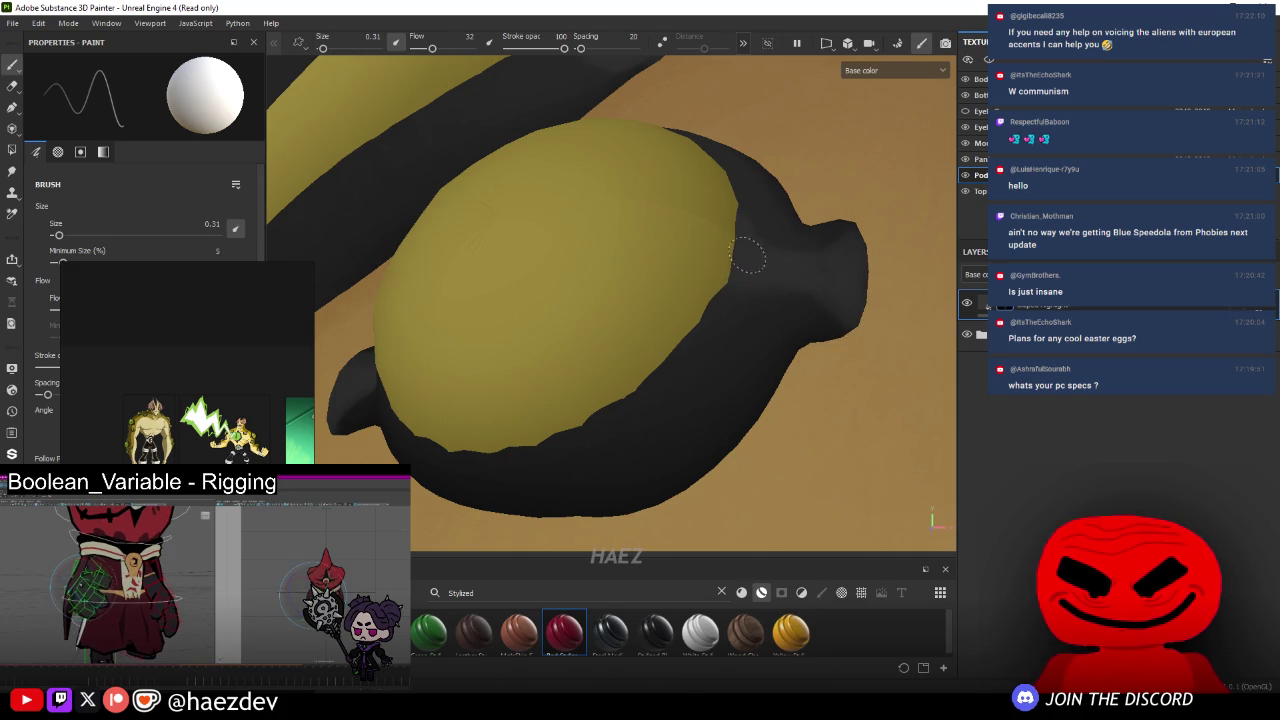
alt+drag(843, 268, 741, 383)
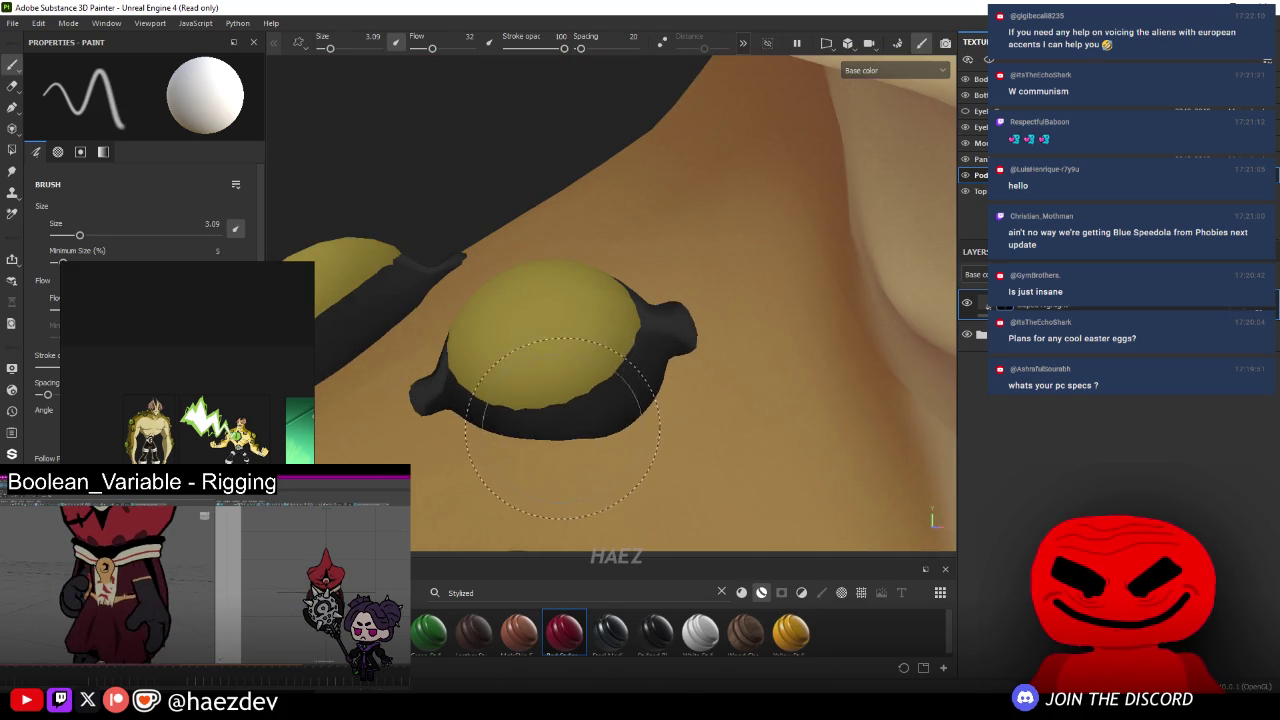
alt+drag(741, 383, 610, 342)
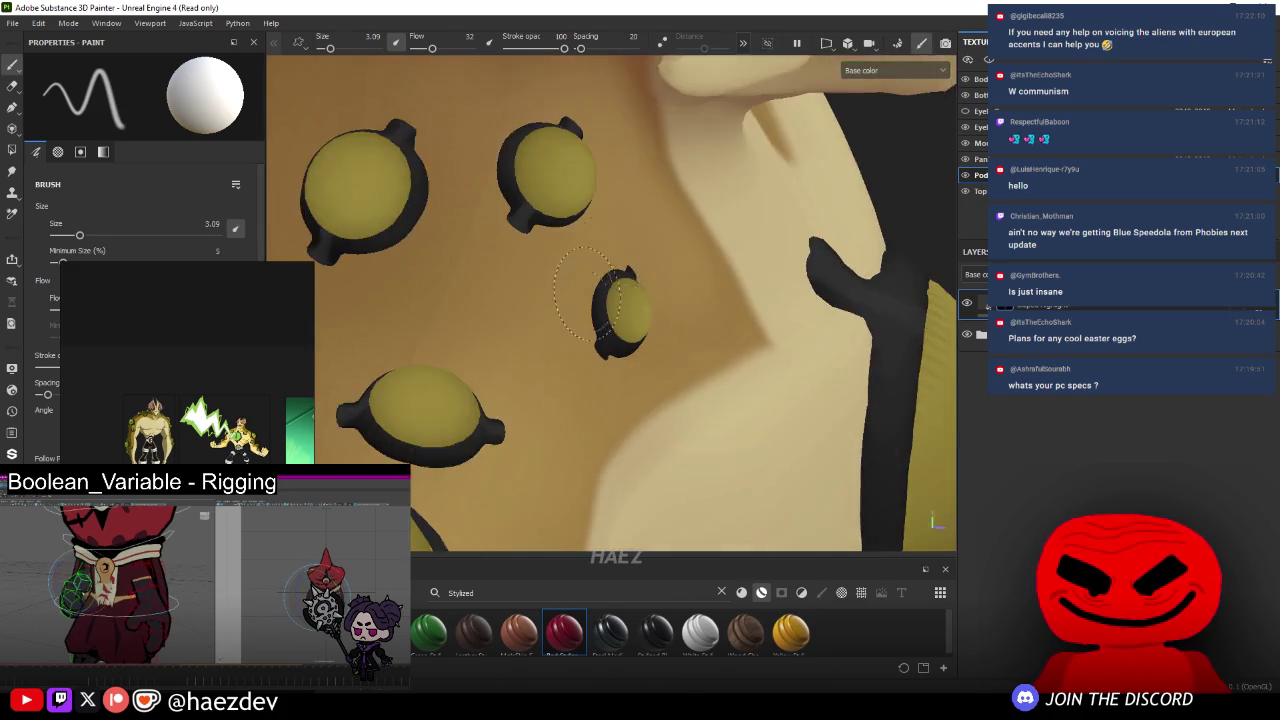
ctrl+right_drag(610, 342, 612, 345)
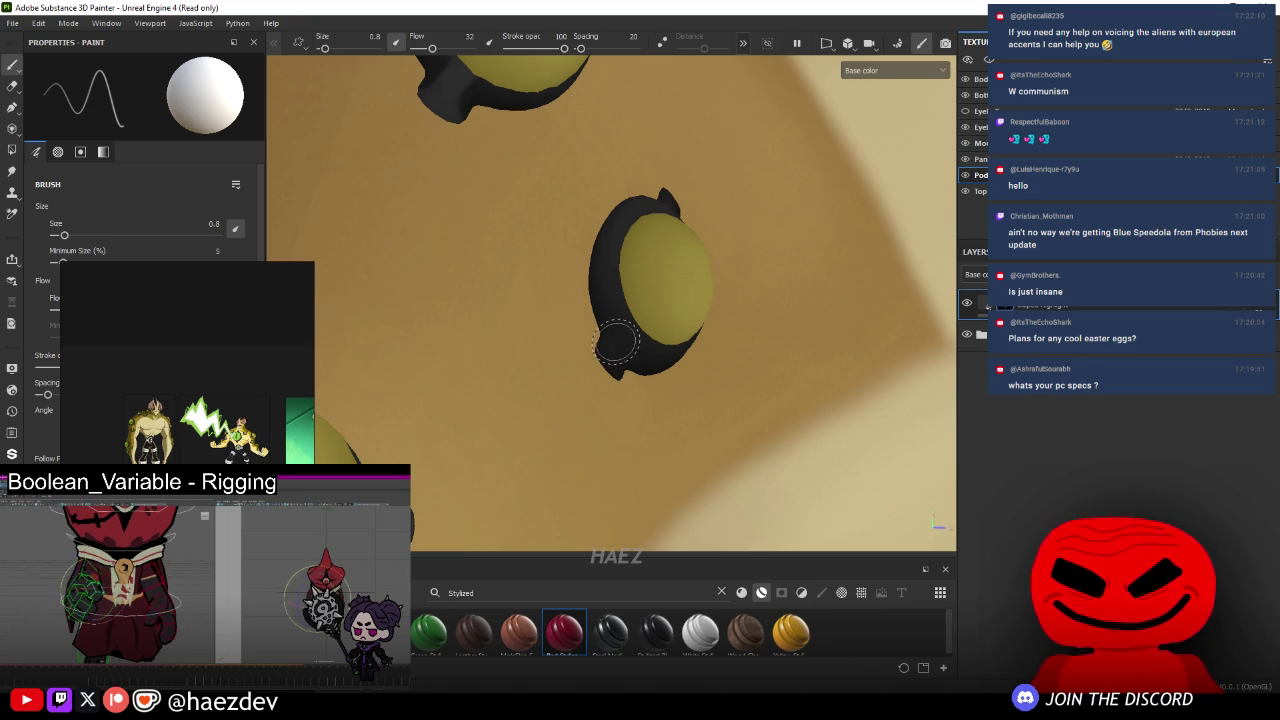
key(f)
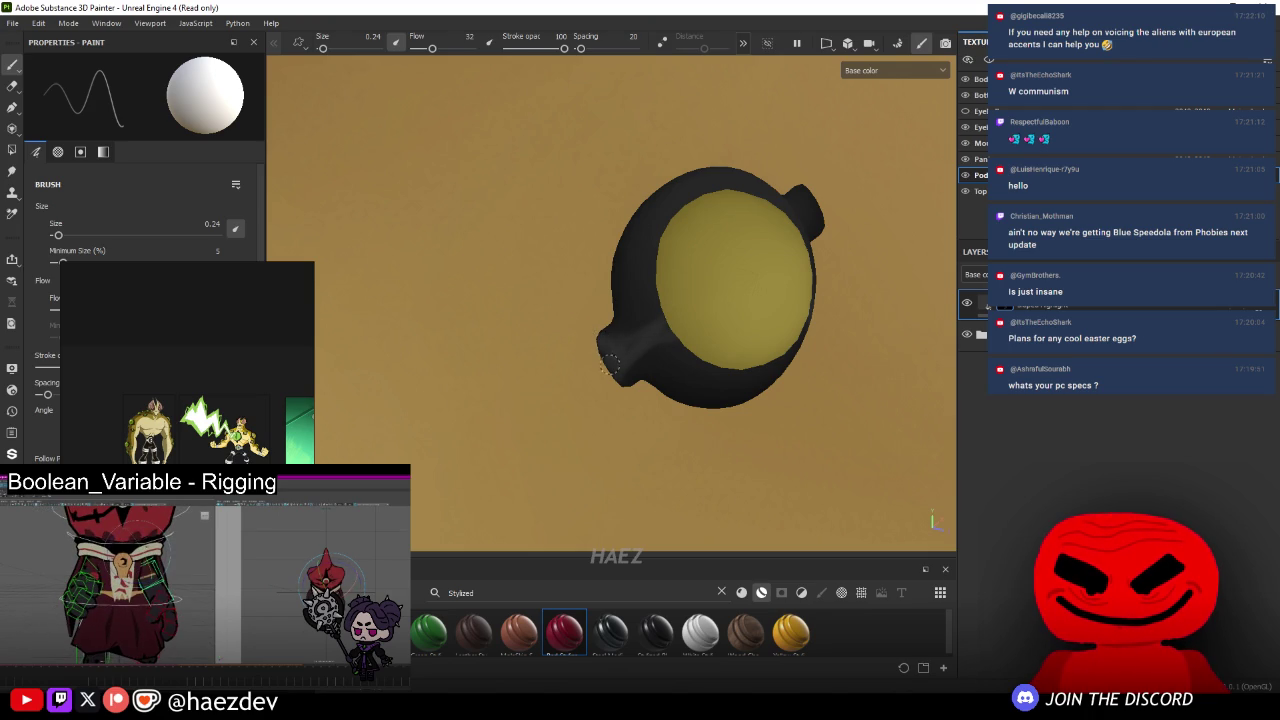
mouse_move(608, 352)
alt+mouse_down()
mouse_move(608, 271)
mouse_move(585, 298)
alt+mouse_up()
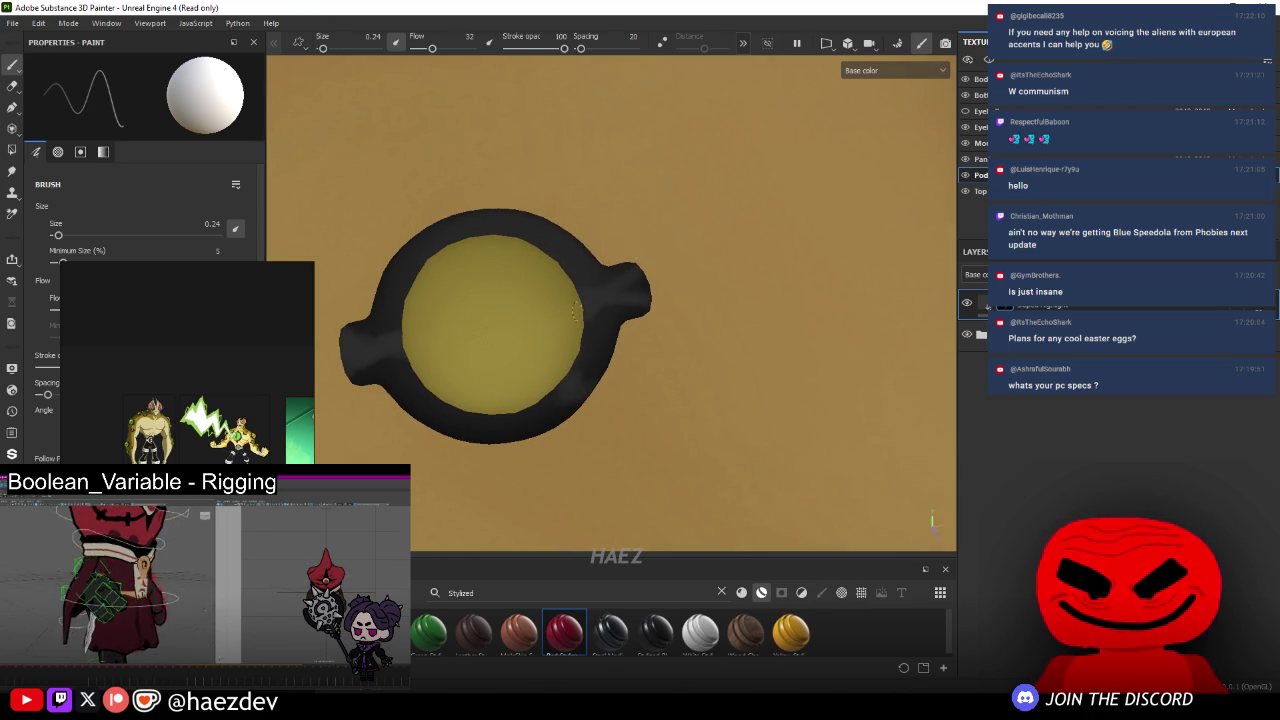
ctrl+right_drag(615, 282, 700, 282)
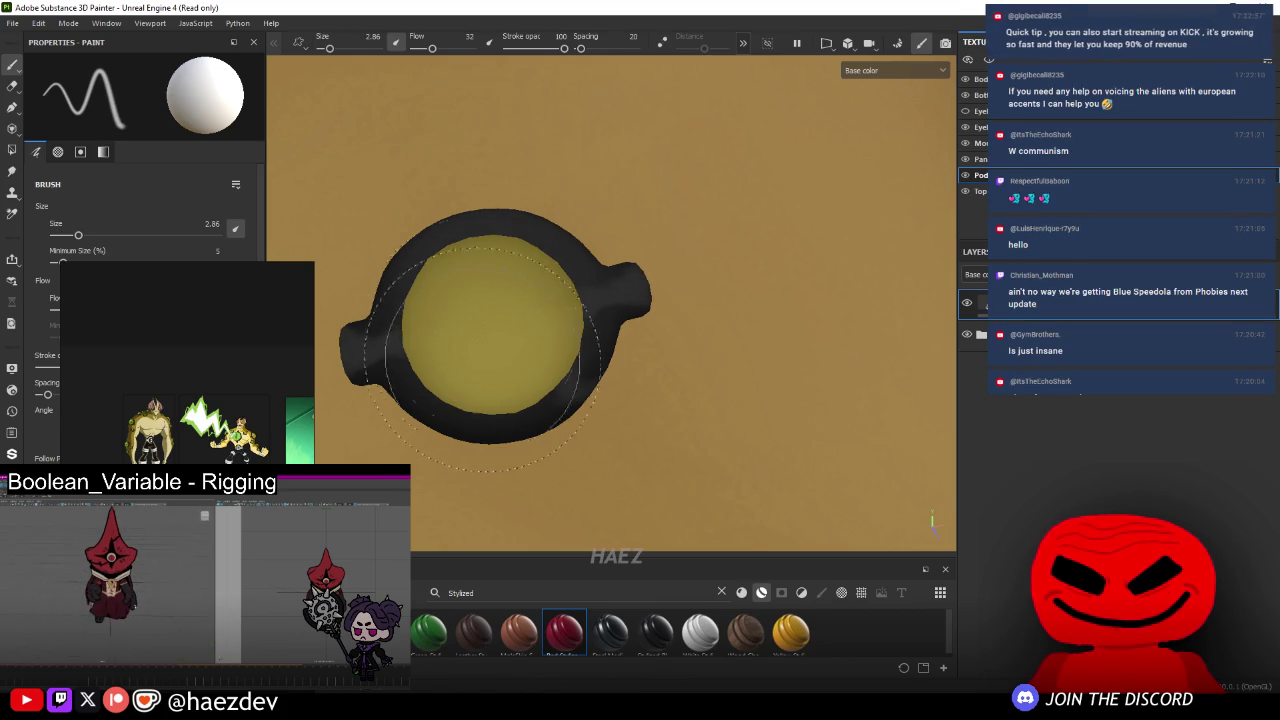
- Paint the last light spots on two neighbouring socket rims with a smaller brush
alt+drag(490, 290, 489, 433)
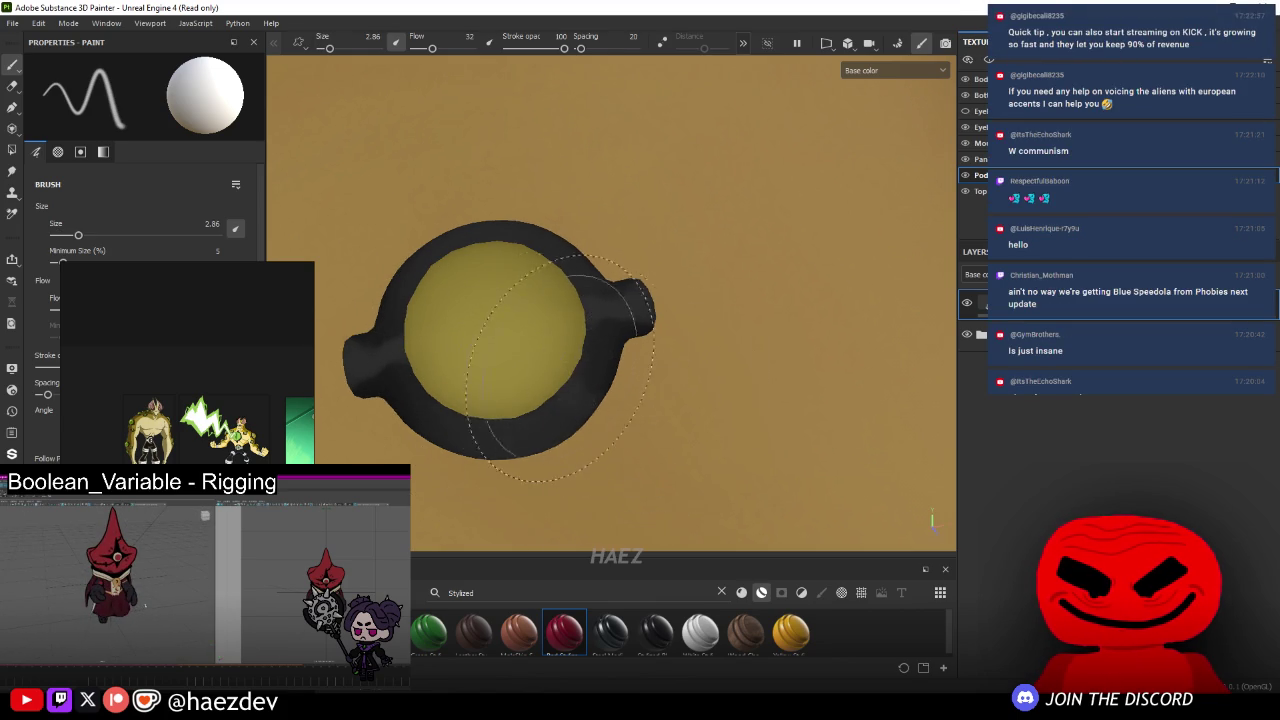
scroll(578, 373, down, 3)
ctrl+right_drag(545, 326, 493, 326)
alt+middle_drag(493, 326, 515, 272)
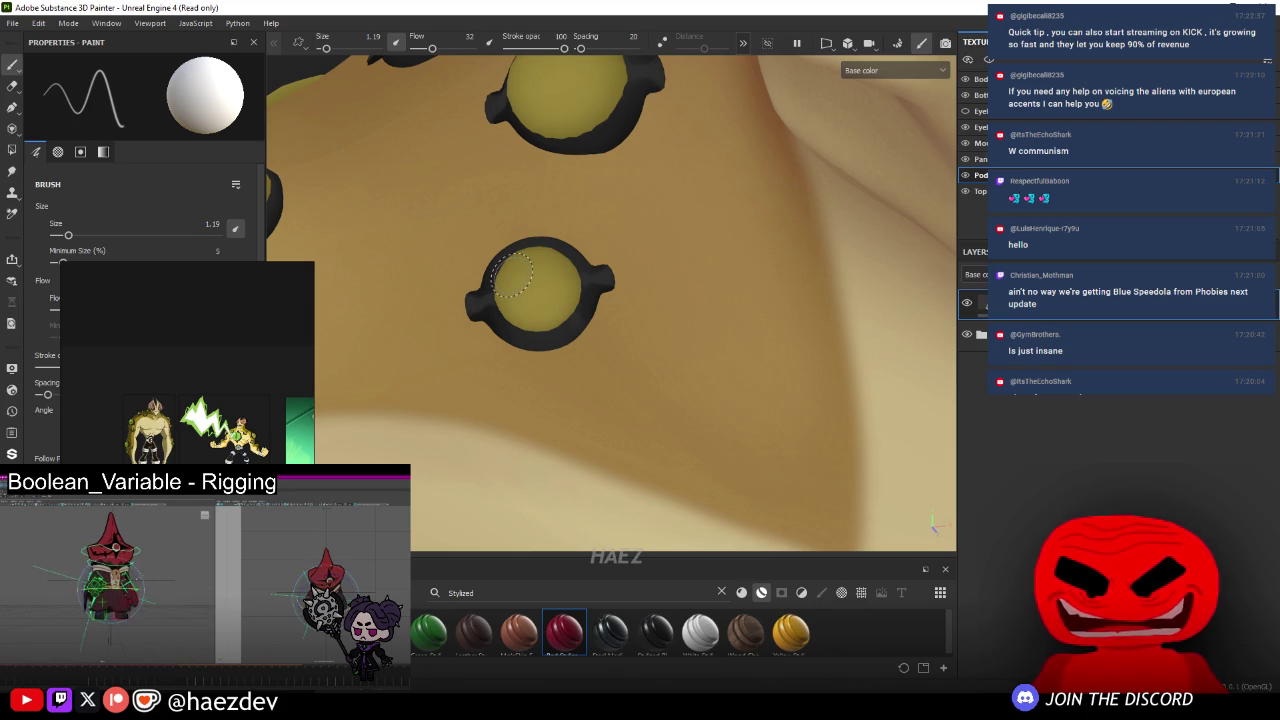
scroll(512, 272, down, 3)
scroll(512, 272, up, 4)
scroll(512, 272, down, 4)
scroll(512, 272, up, 2)
ctrl+right_drag(512, 272, 578, 290)
- Zoom out to review the alien's yellow pods, then make the eye texture set active
scroll(593, 295, down, 2)
mouse_move(593, 295)
alt+mouse_down()
mouse_move(475, 305)
mouse_move(766, 251)
mouse_move(567, 316)
mouse_move(640, 230)
alt+mouse_up()
scroll(560, 290, up, 3)
scroll(567, 316, down, 3)
scroll(655, 215, up, 2)
mouse_move(665, 368)
alt+mouse_down()
mouse_move(794, 258)
mouse_move(454, 314)
mouse_move(660, 535)
mouse_move(962, 362)
mouse_move(671, 334)
mouse_move(955, 344)
mouse_move(682, 252)
mouse_move(682, 222)
mouse_move(737, 189)
mouse_move(737, 328)
mouse_move(740, 300)
alt+mouse_up()
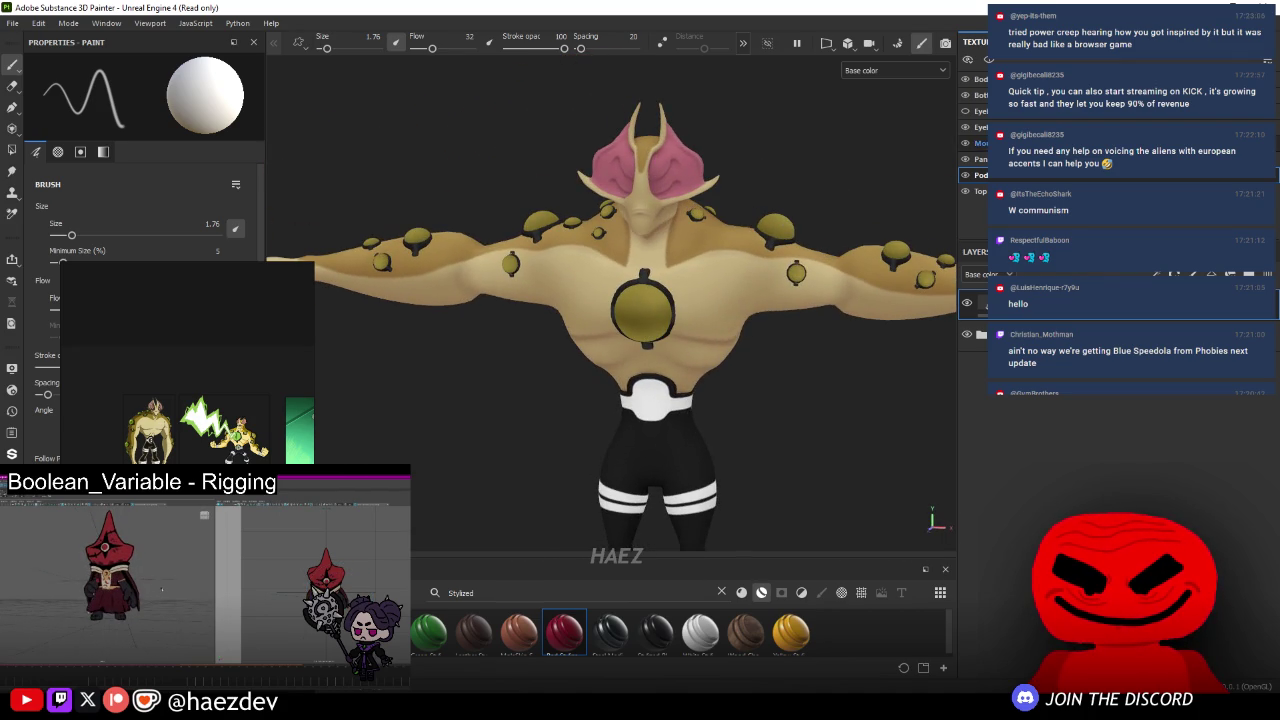
click(981, 116)
- Add a Fill layer to the eye pods' texture set and bring the reference art into view
click(981, 116)
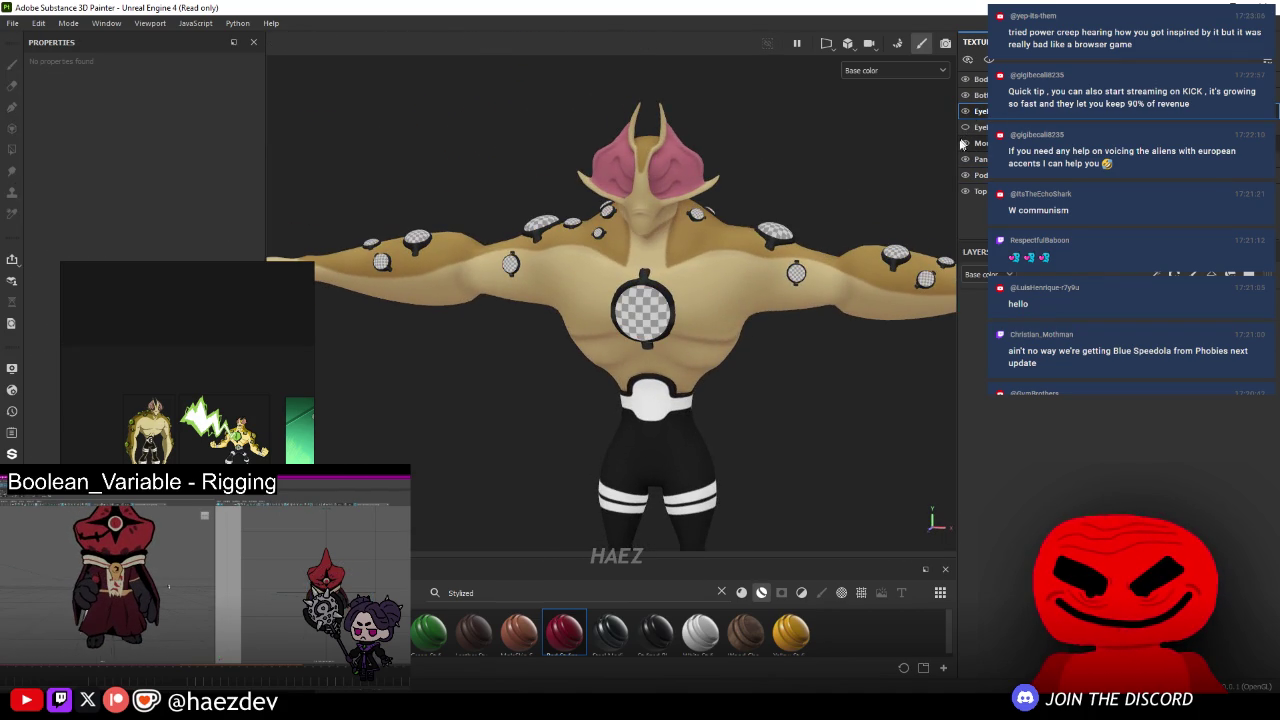
scroll(654, 258, up, 3)
click(1193, 273)
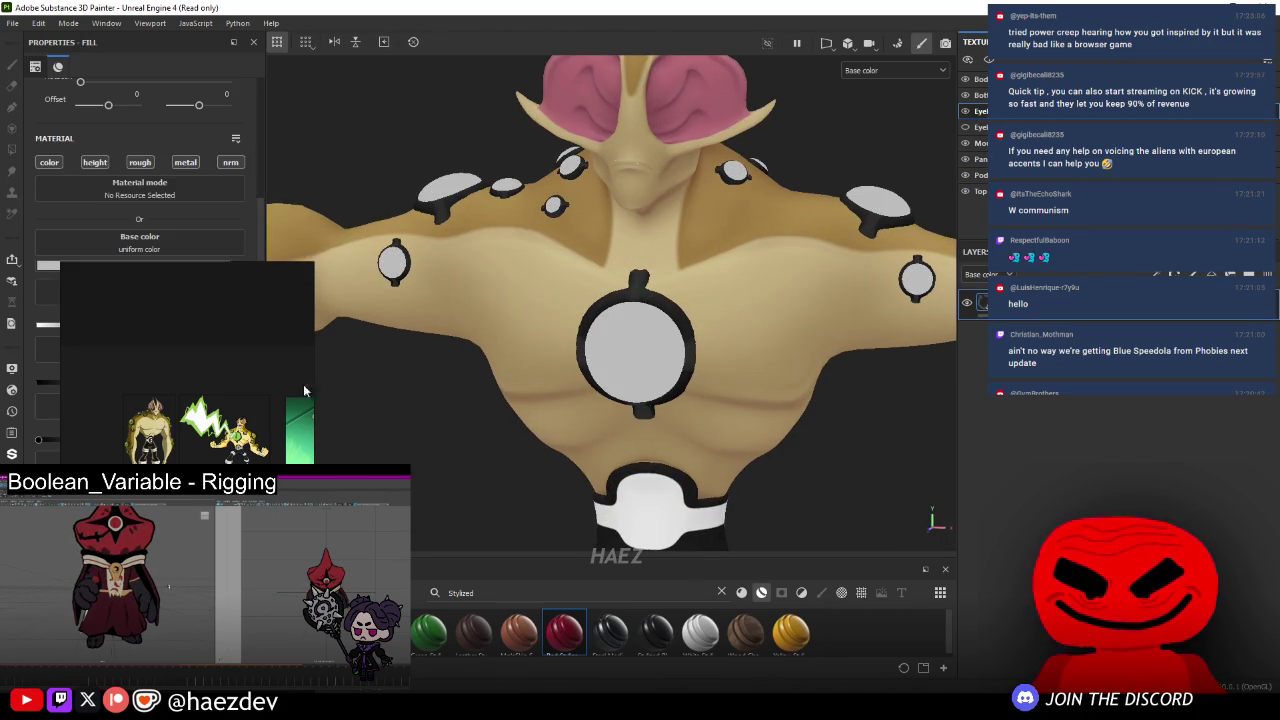
scroll(215, 415, up, 3)
scroll(215, 415, up, 3)
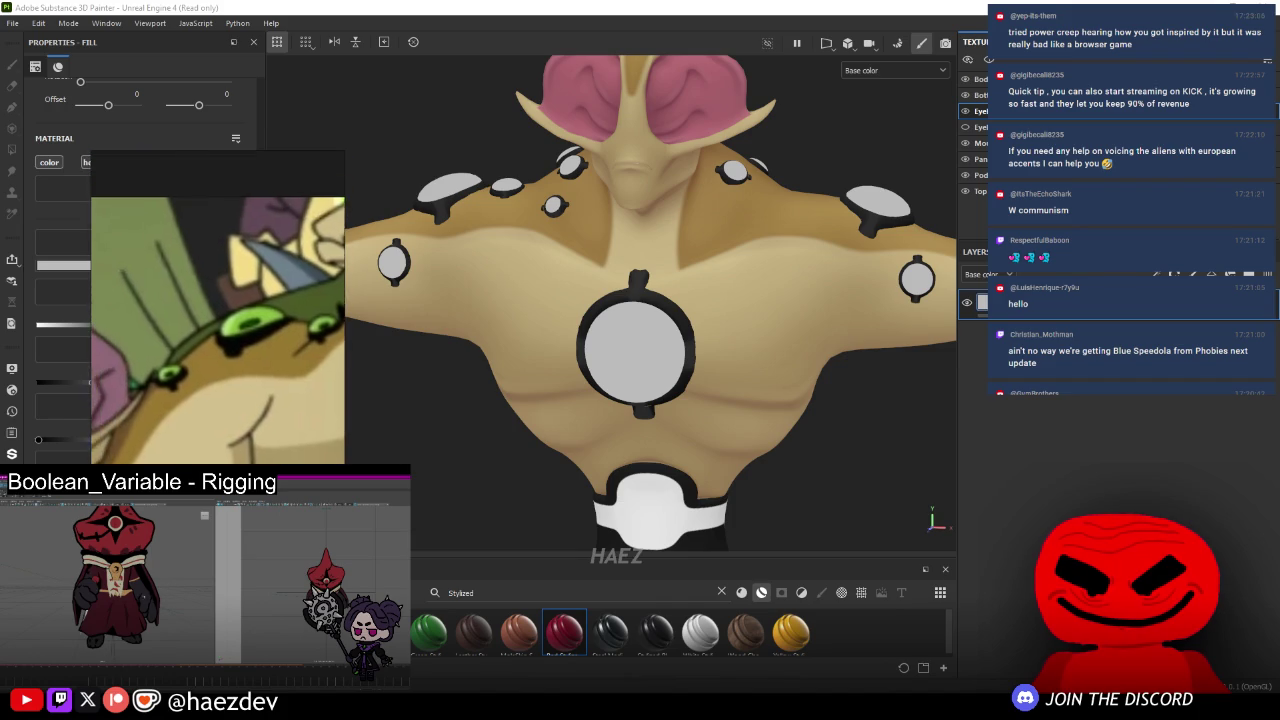
scroll(215, 415, down, 5)
scroll(215, 415, up, 3)
scroll(215, 415, up, 3)
scroll(215, 415, down, 2)
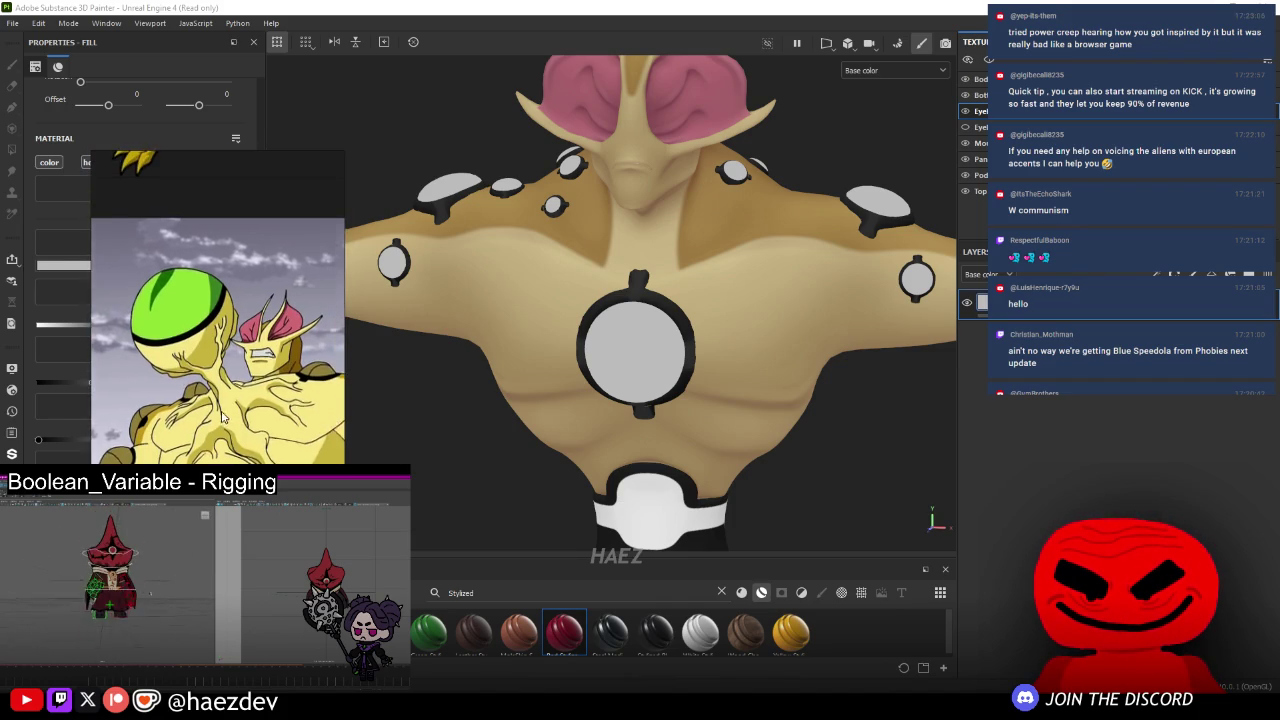
drag(133, 244, 326, 289)
- Eyedrop green from the reference into Base Color and disable height, rough, metal and nrm
click(239, 264)
click(385, 355)
click(95, 162)
click(140, 162)
click(185, 162)
click(230, 162)
- Darken the pods' green slightly and move the reference image out of the way
drag(400, 203, 172, 150)
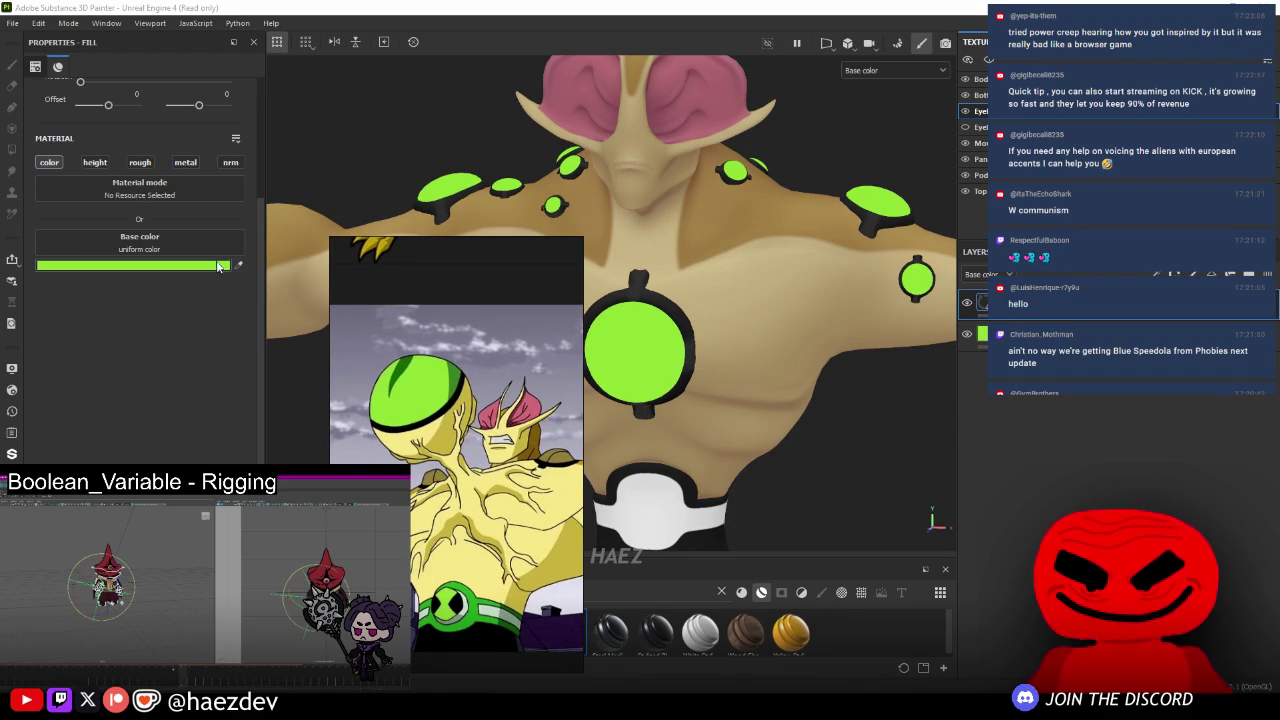
click(463, 373)
drag(455, 270, 130, 270)
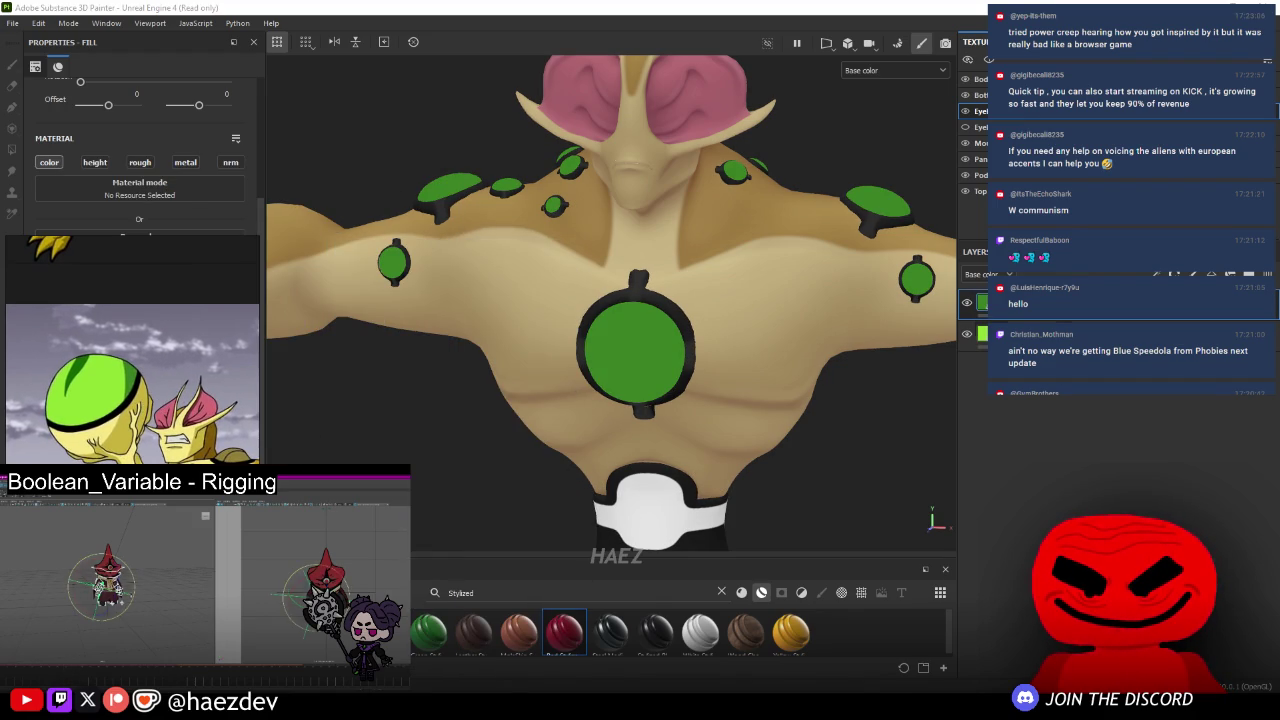
right_click(1062, 394)
- Add a paint layer for touch-ups and orbit to a frontal view of the chest pods
click(1100, 420)
scroll(620, 400, up, 3)
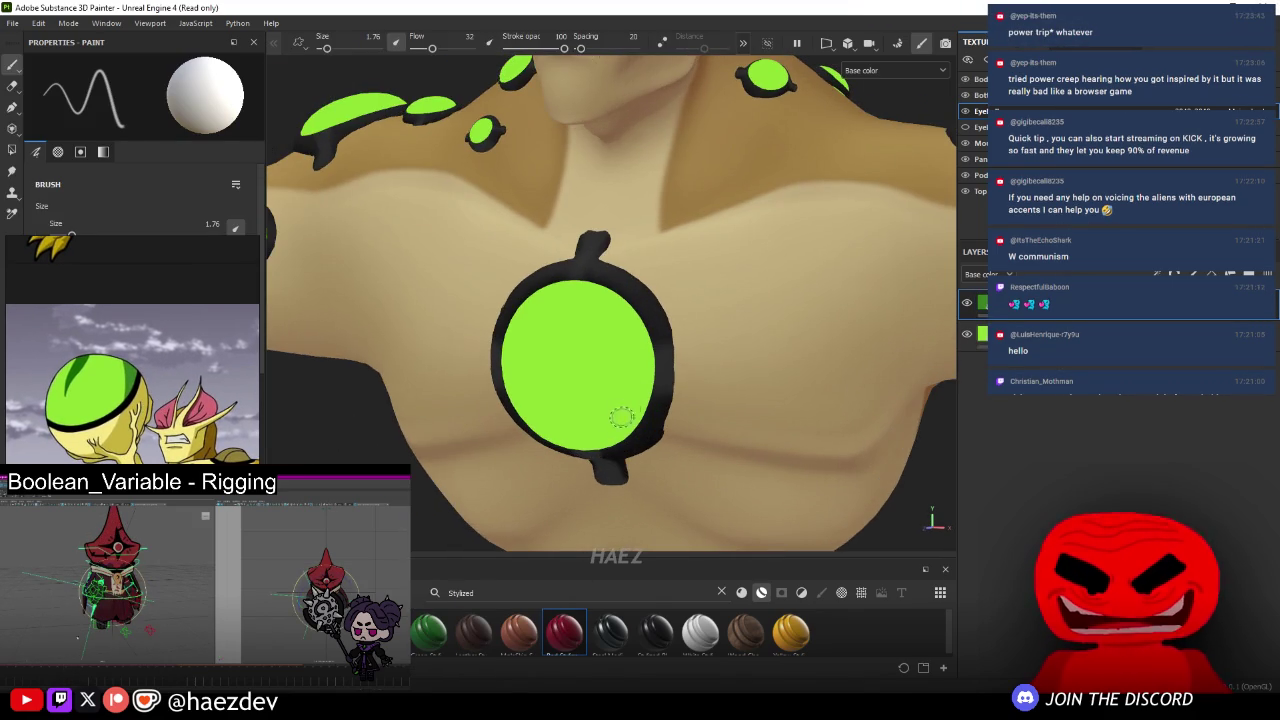
alt+drag(606, 432, 575, 426)
ctrl+right_drag(580, 432, 600, 430)
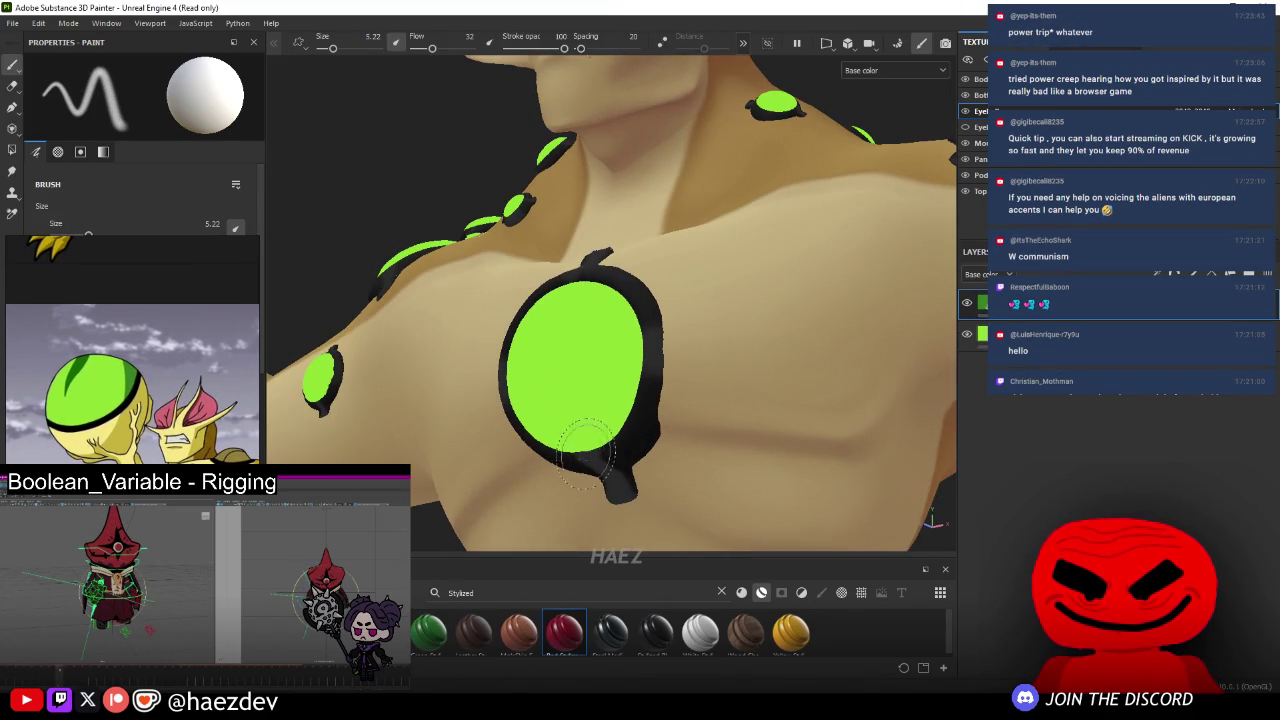
mouse_move(610, 300)
alt+mouse_down()
mouse_move(802, 150)
mouse_move(600, 380)
alt+mouse_up()
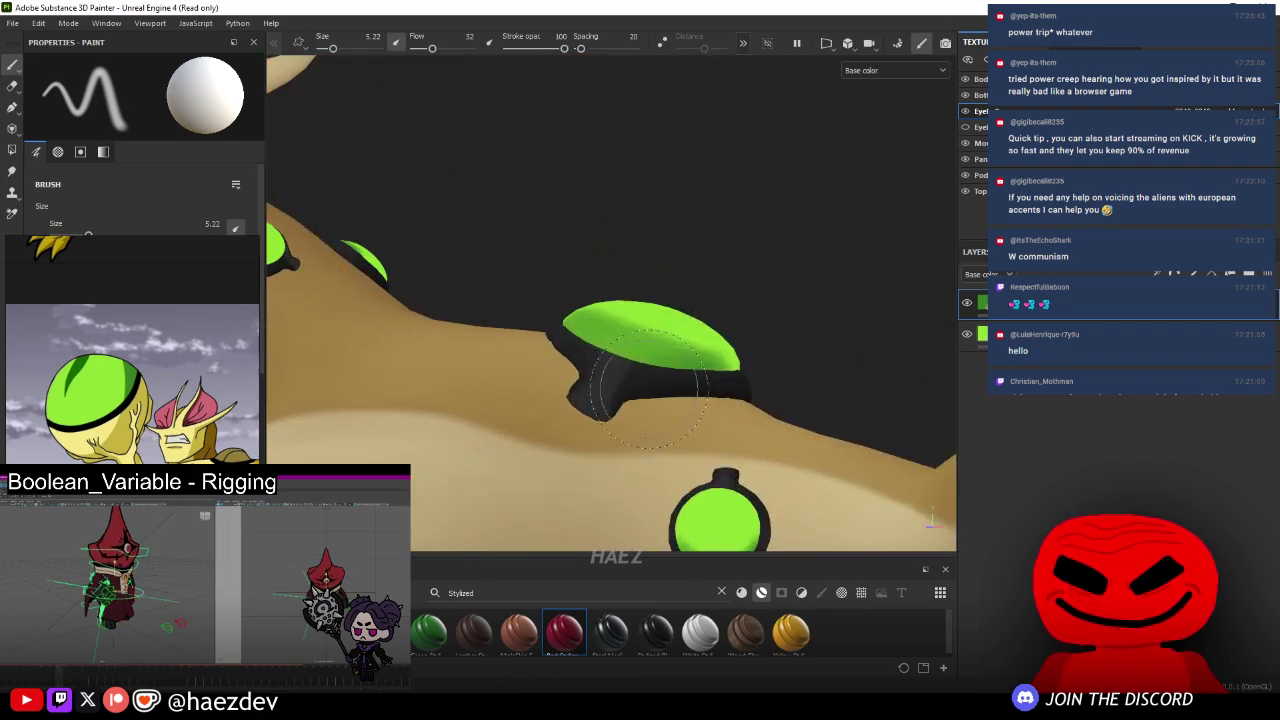
scroll(610, 380, up, 3)
scroll(703, 380, up, 3)
- Paint black around the chest pod's green dome, then frame the whole alien from the front
mouse_move(703, 380)
mouse_down()
mouse_move(805, 192)
mouse_move(765, 272)
mouse_move(547, 338)
mouse_move(476, 272)
mouse_up()
key(bracketleft)
key(bracketleft)
key(bracketleft)
mouse_move(465, 224)
alt+mouse_down()
mouse_move(537, 287)
mouse_move(768, 304)
alt+mouse_up()
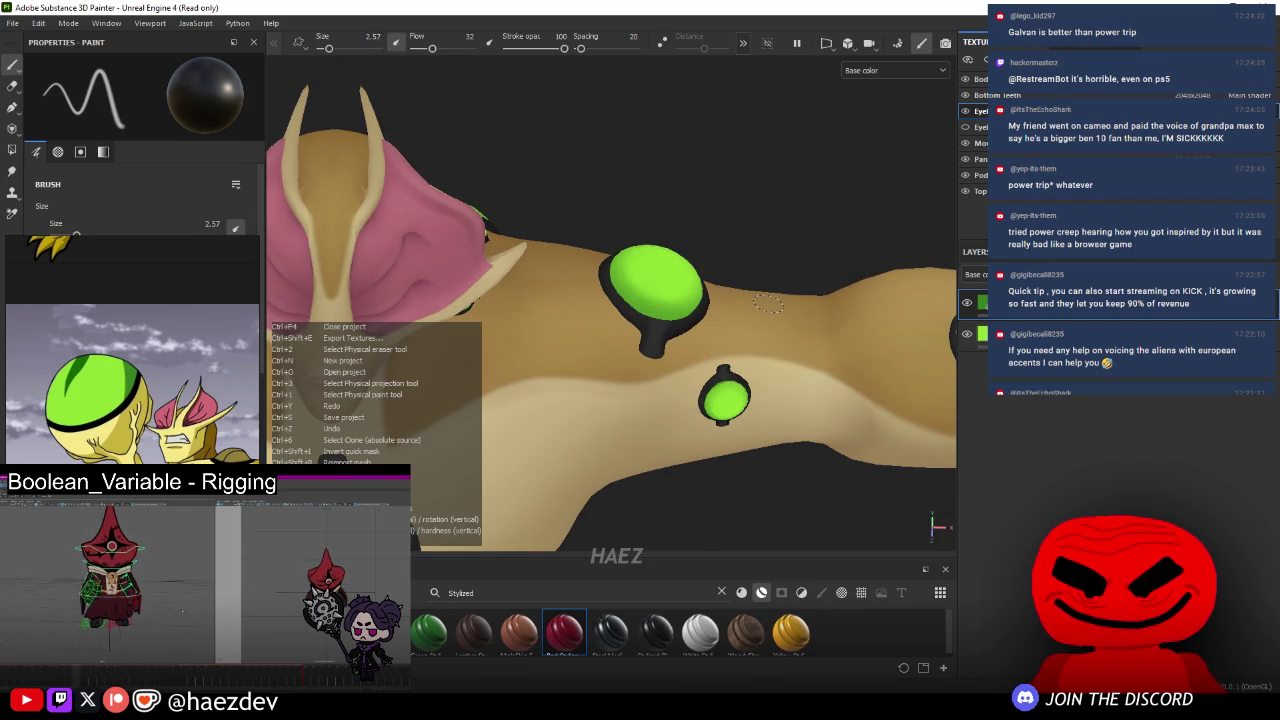
key(f)
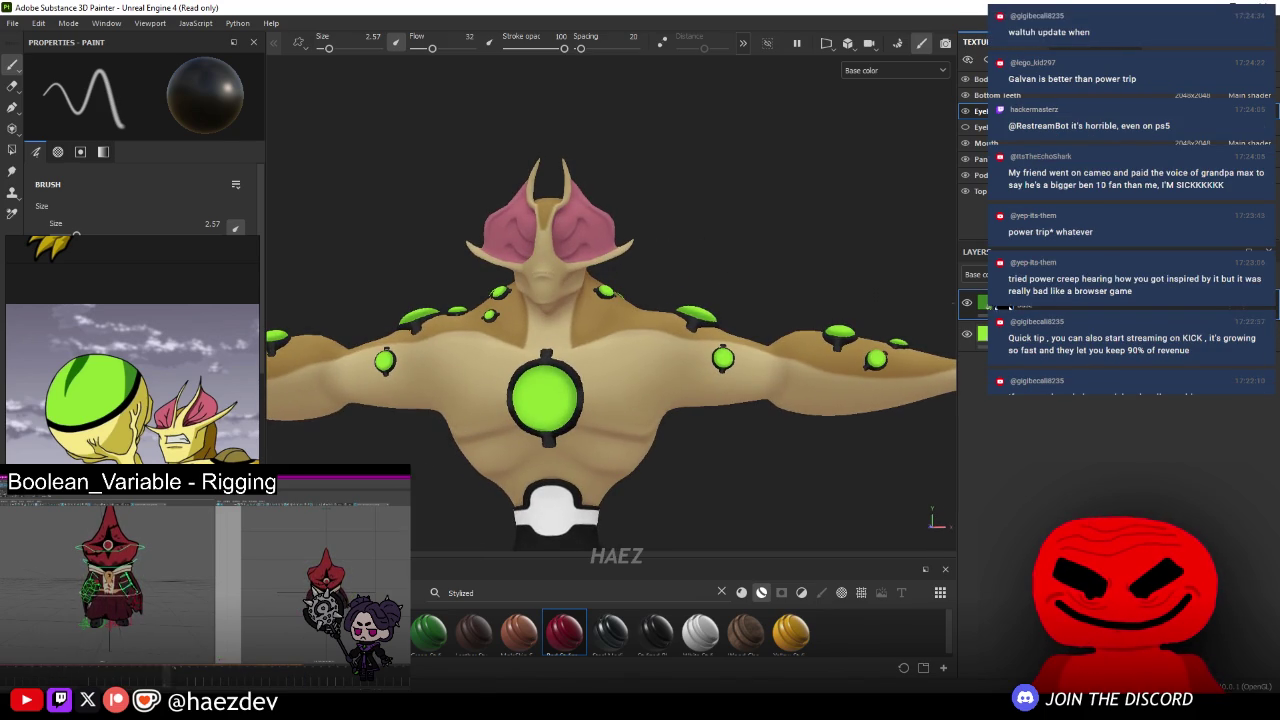
alt+middle_drag(806, 327, 838, 276)
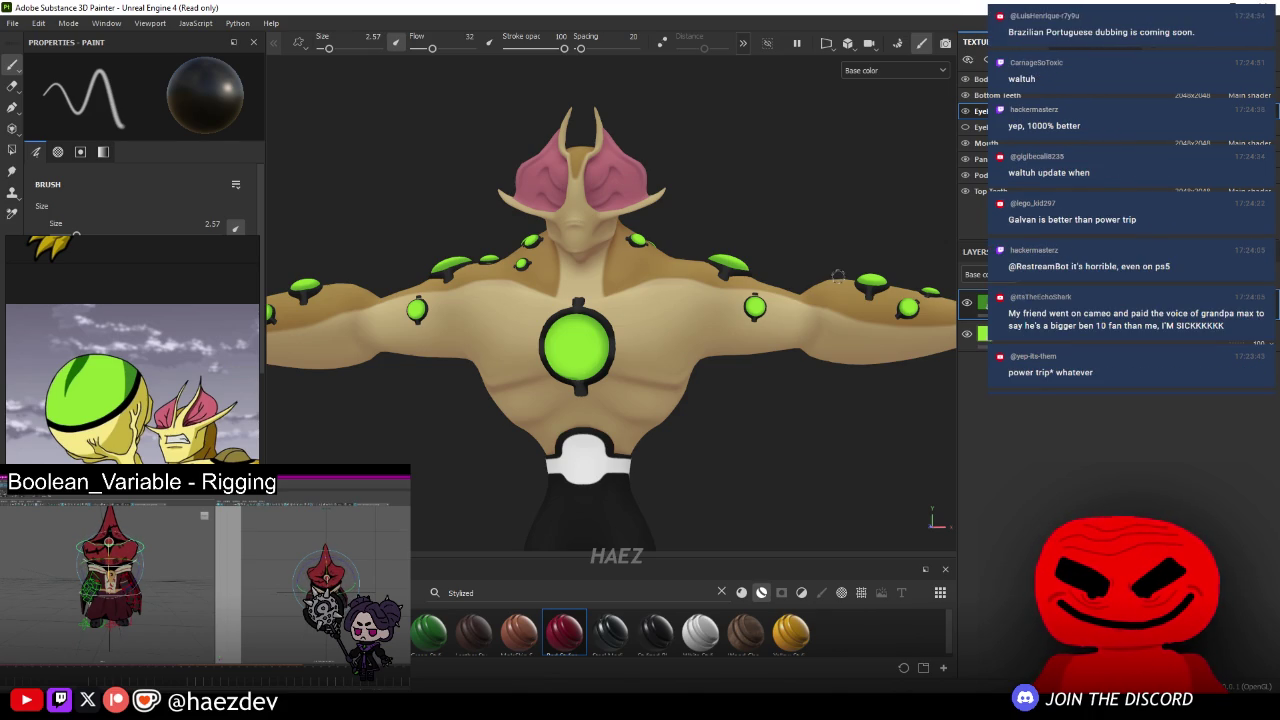
mouse_move(578, 268)
alt+mouse_down()
mouse_move(474, 287)
mouse_move(640, 256)
alt+mouse_up()
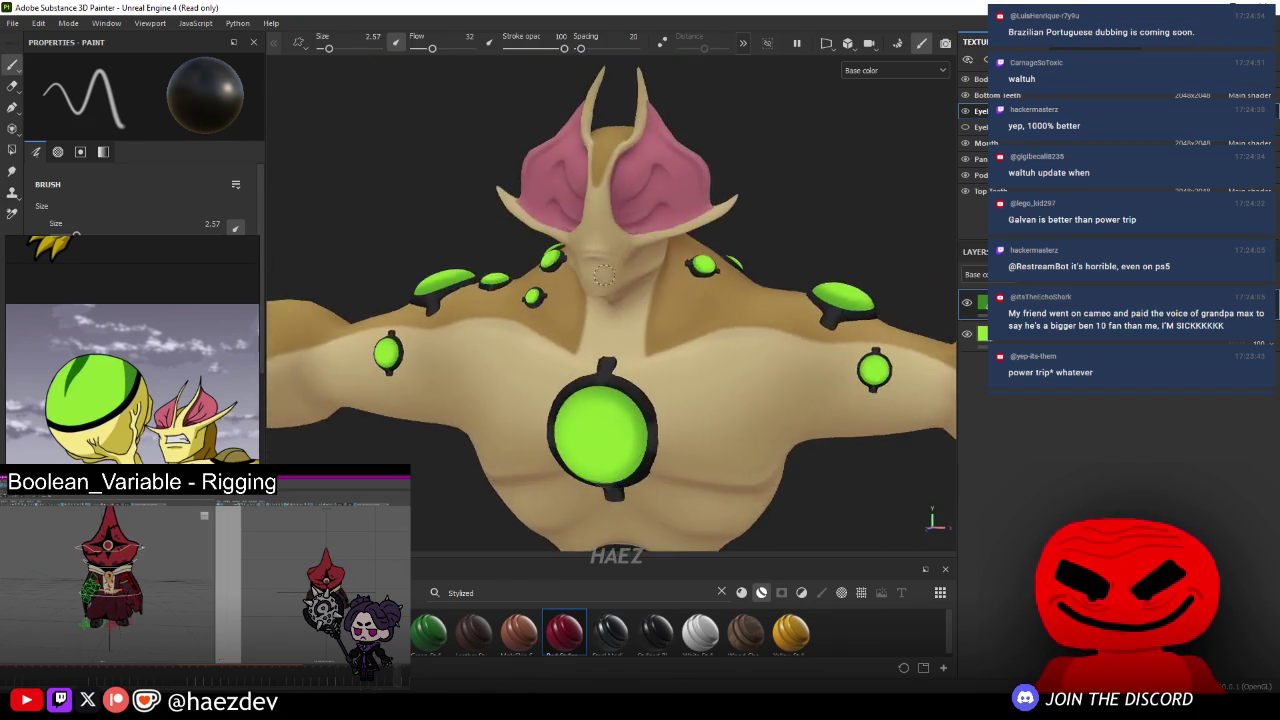
scroll(592, 261, down, 5)
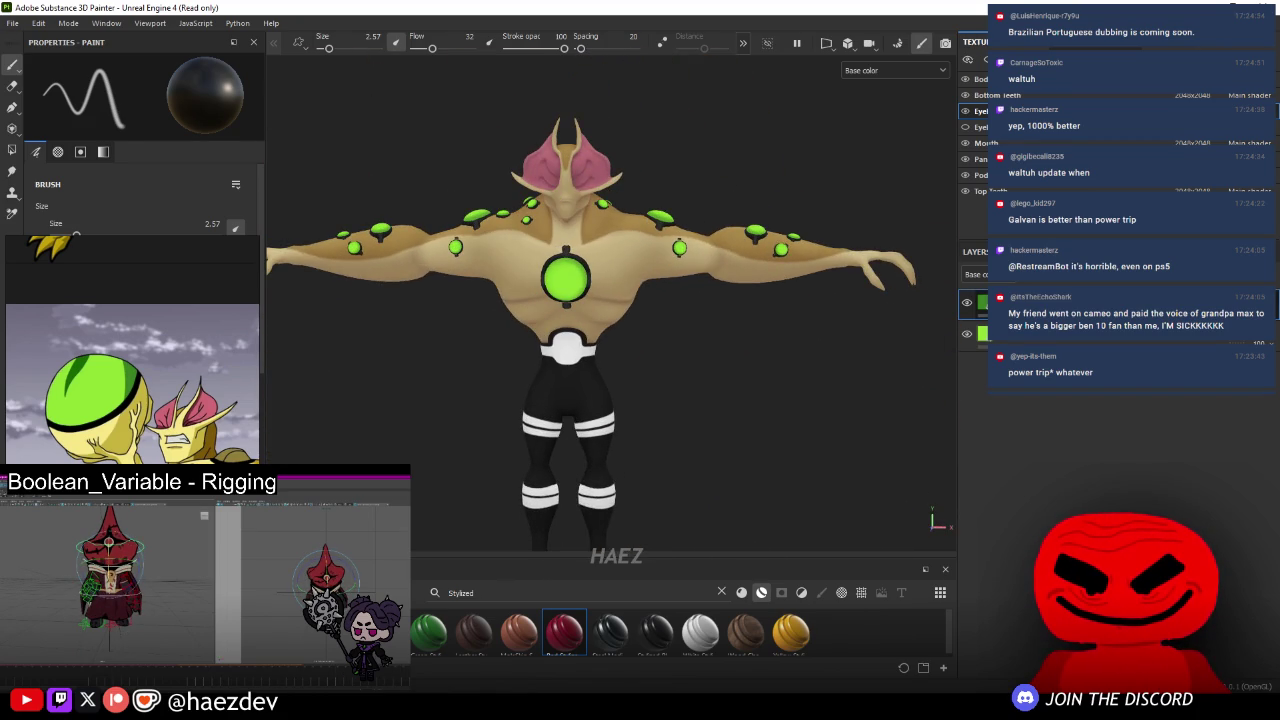
- Add a third layer on top of the eye pods' stack and zoom in with the paint brush
click(1010, 274)
click(1100, 450)
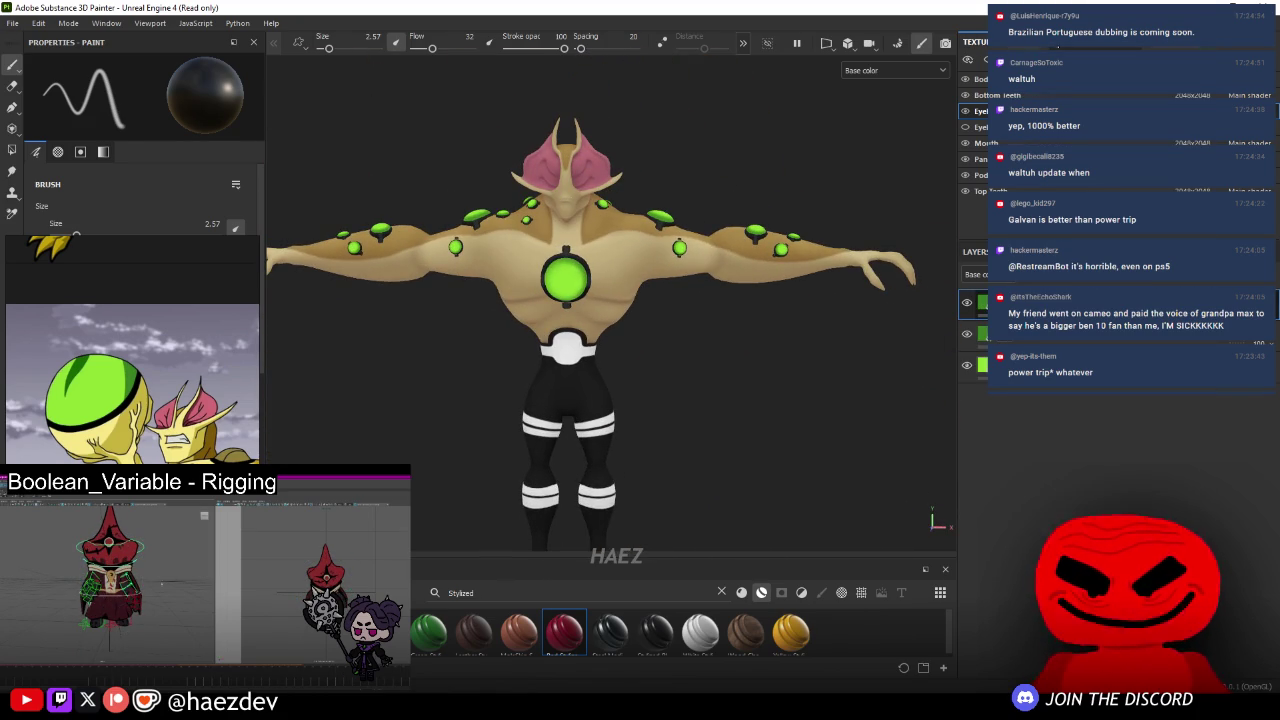
mouse_move(29, 307)
mouse_down()
mouse_move(157, 337)
mouse_move(300, 340)
mouse_up()
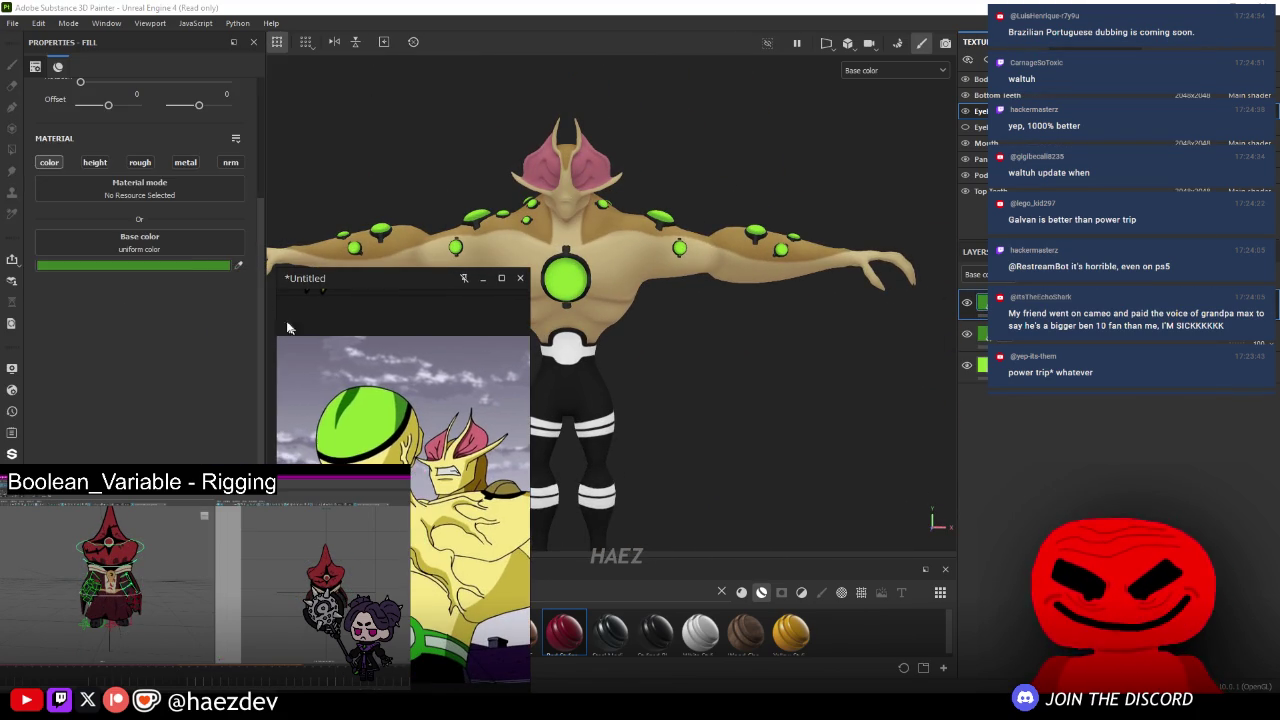
drag(320, 279, 76, 249)
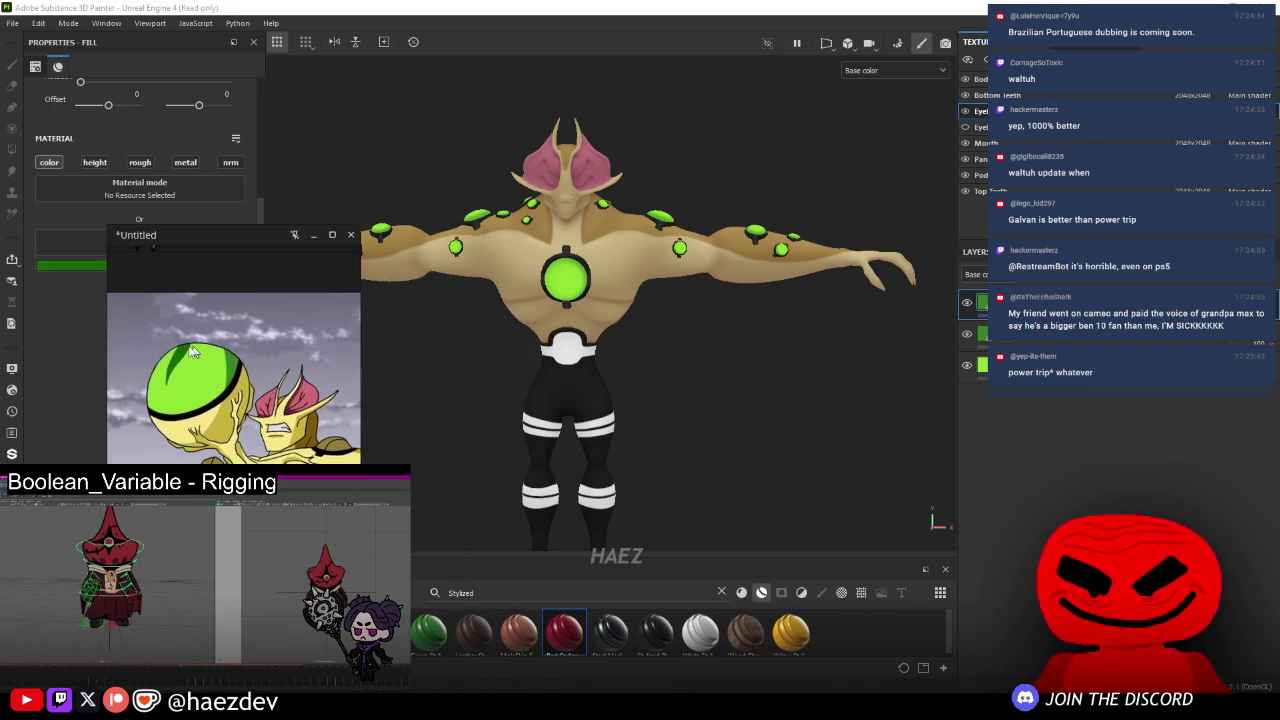
key(1)
scroll(699, 342, up, 3)
scroll(699, 342, up, 3)
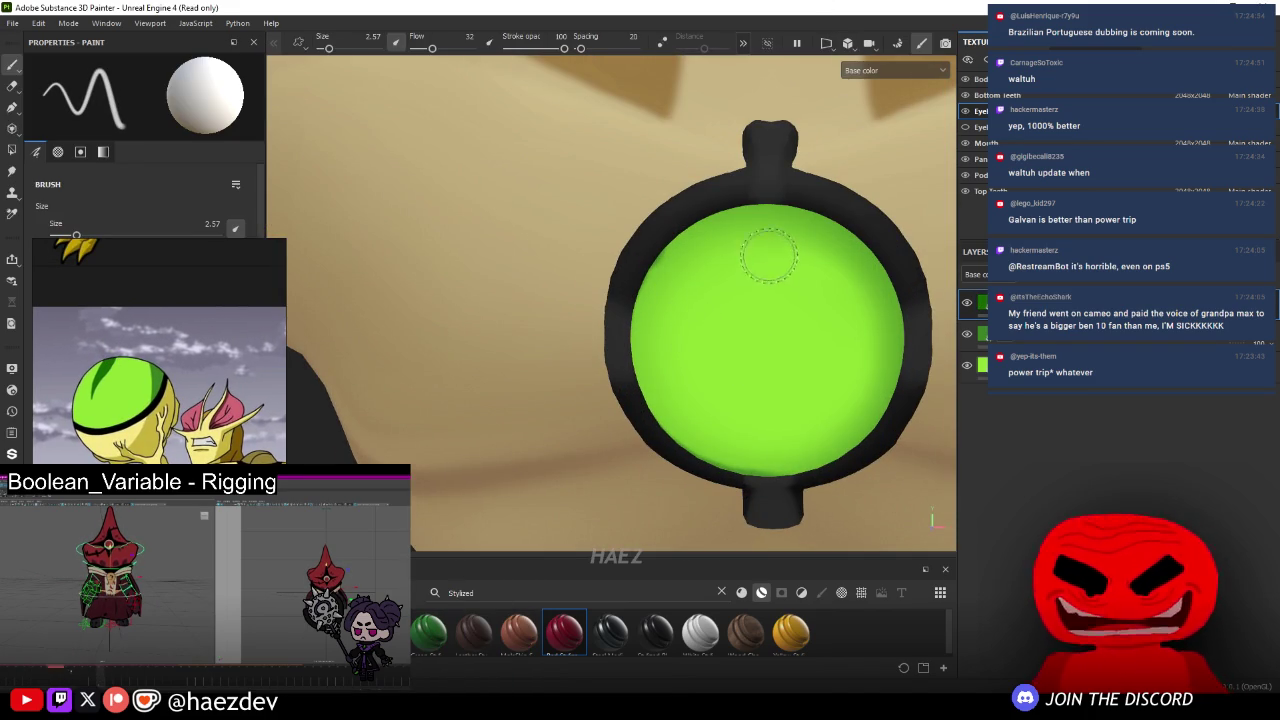
- Shrink the brush to 0.44 and paint a trial lens-shaped pupil outline on the chest eye
middle_drag(778, 258, 652, 270)
key(bracketleft)
key(bracketleft)
key(bracketleft)
scroll(623, 337, down, 2)
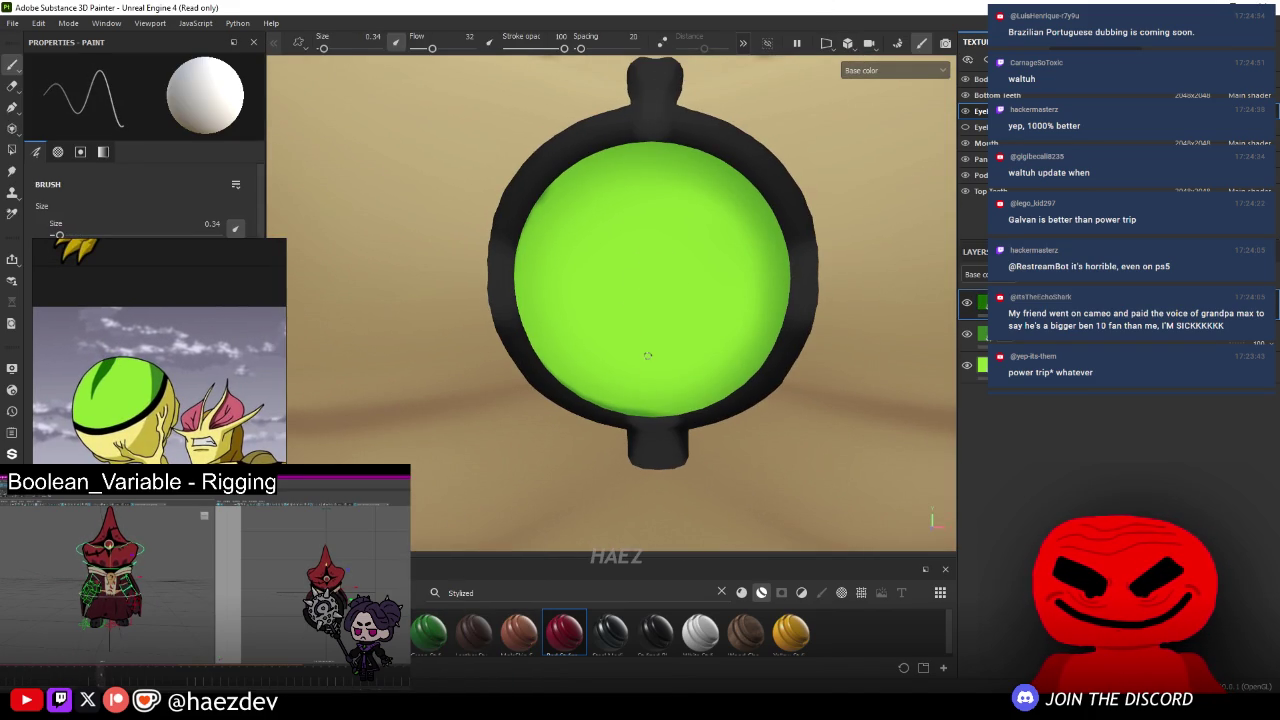
drag(646, 375, 670, 161)
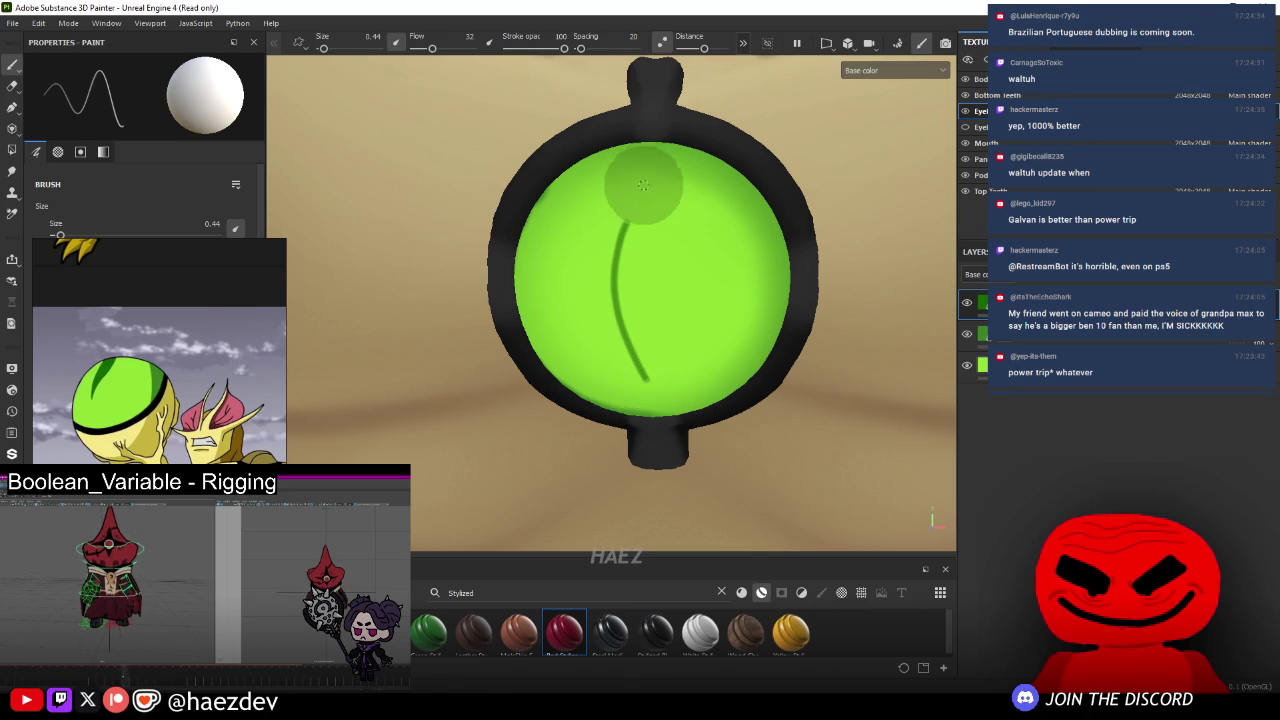
mouse_move(657, 186)
mouse_down()
mouse_move(670, 305)
mouse_move(651, 382)
mouse_up()
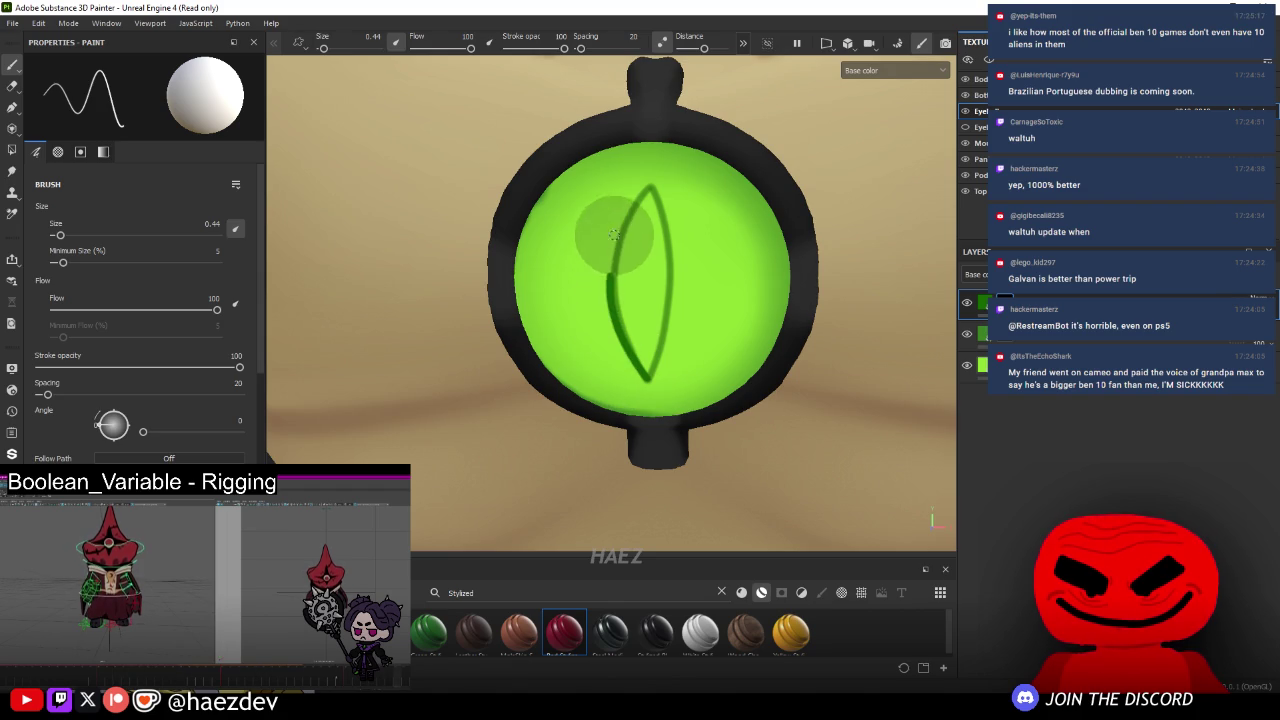
- Repaint the pupil curves, then undo them until the chest eye is plain green again
key(ctrl+z)
drag(643, 380, 667, 156)
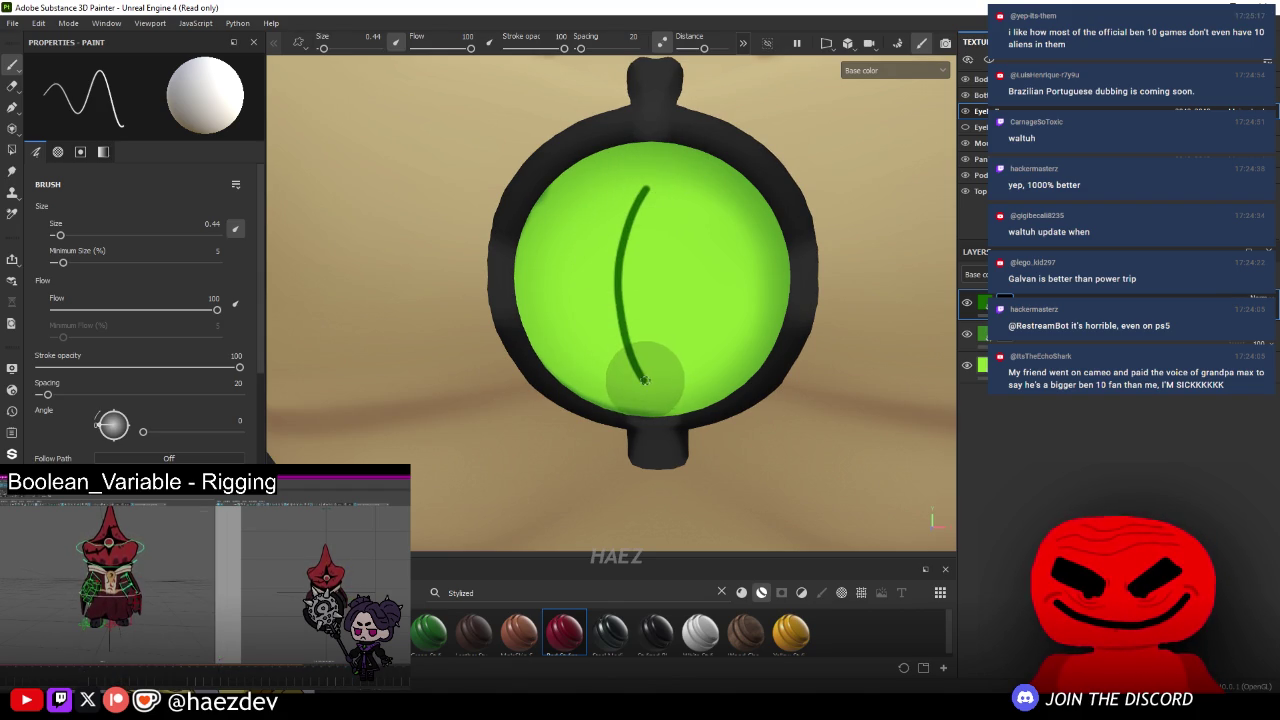
drag(643, 380, 638, 150)
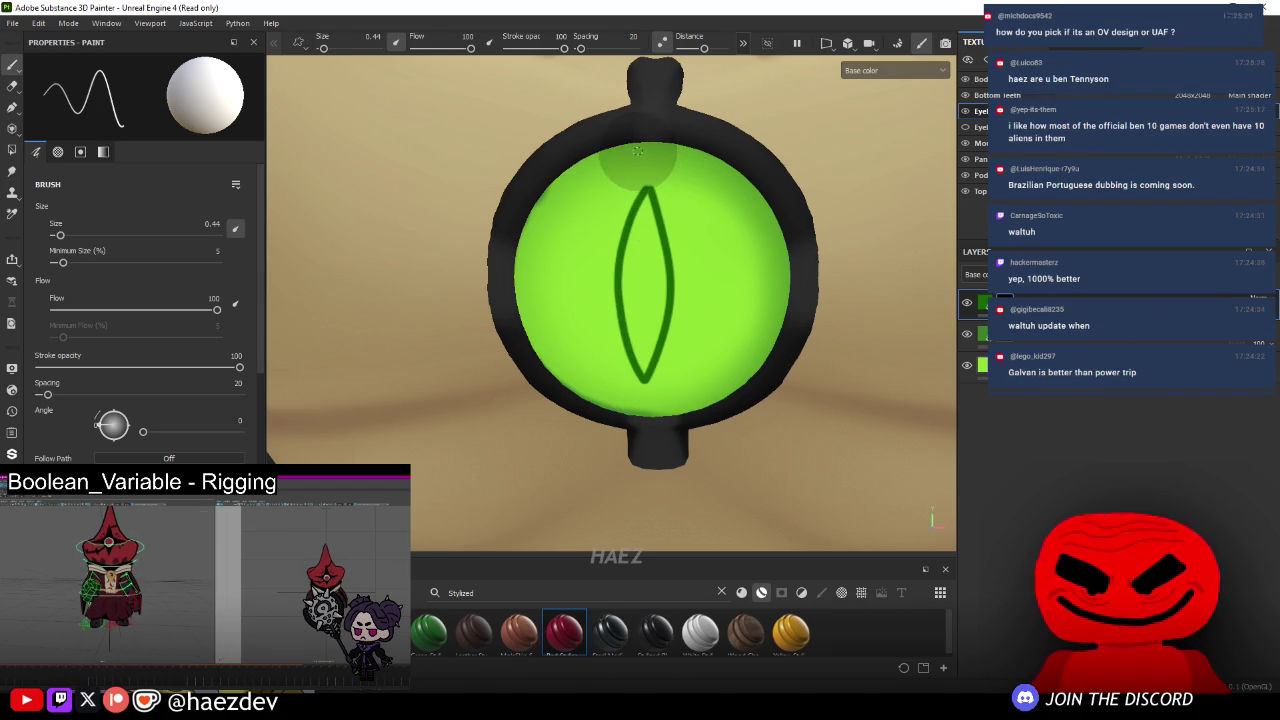
key(ctrl+z)
key(ctrl+z)
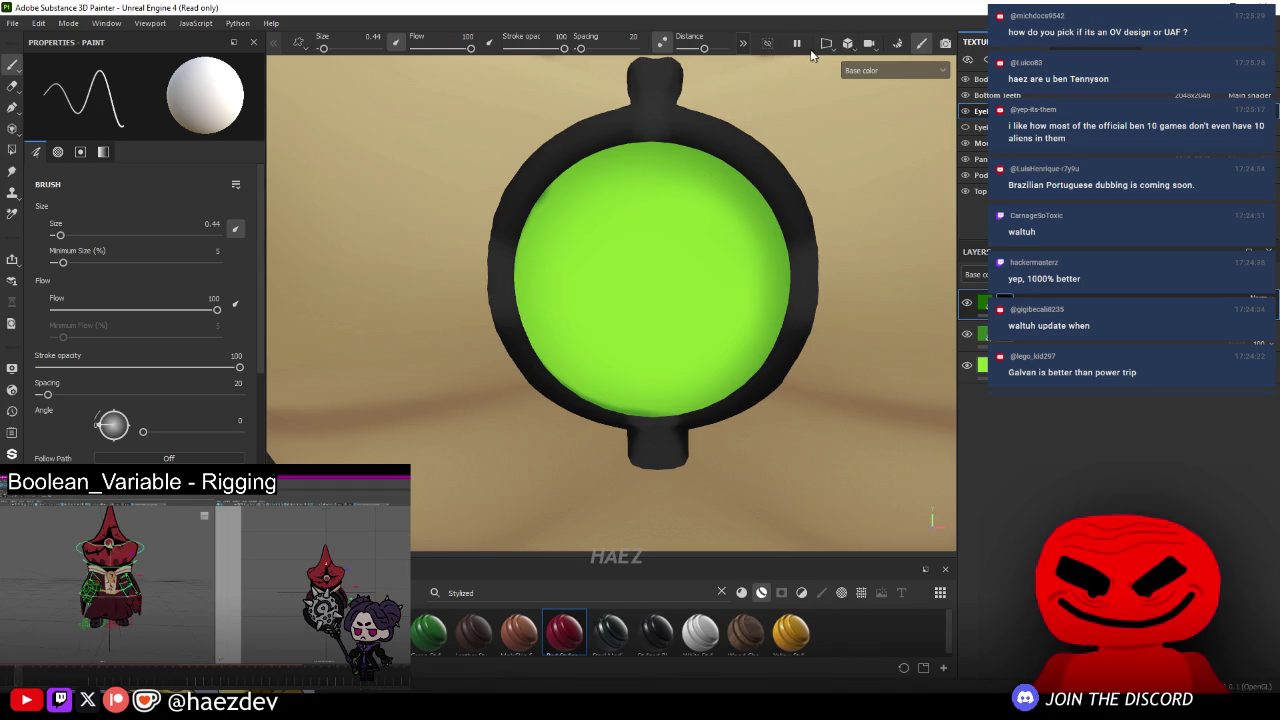
click(743, 43)
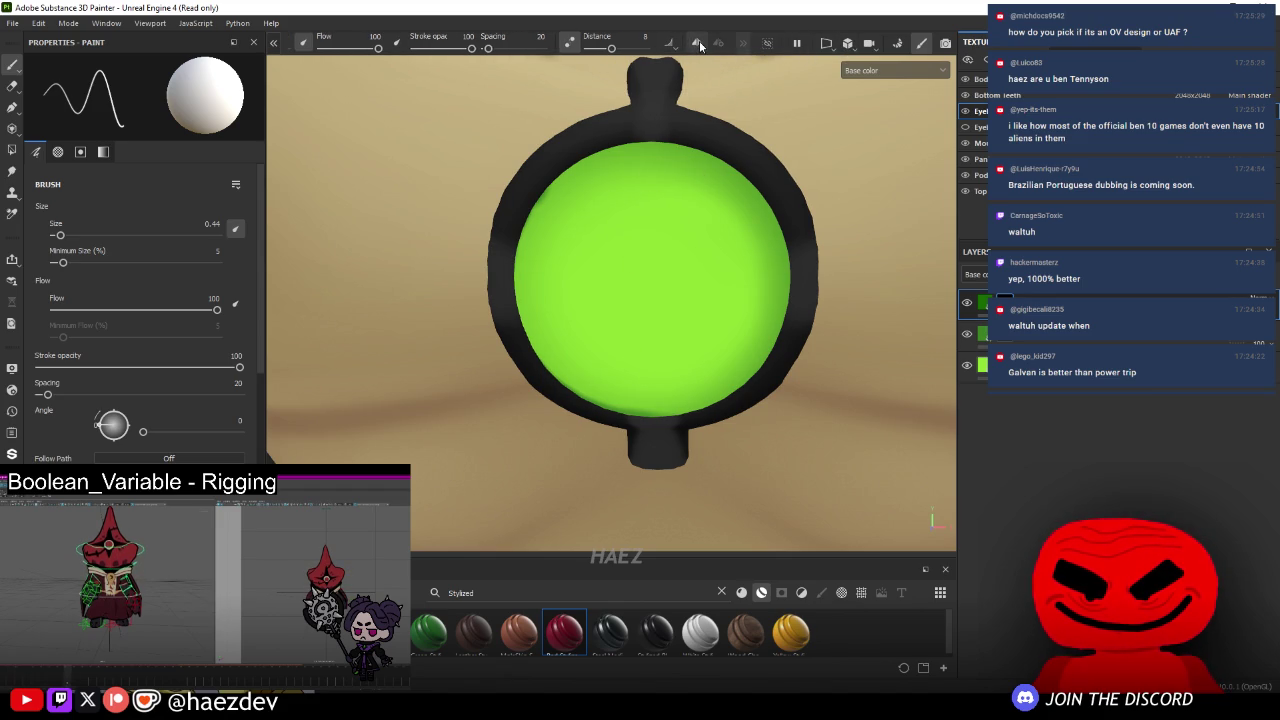
- Enable X symmetry and paint a mirrored leaf-shaped dark green pupil up the chest eye
click(697, 43)
scroll(640, 340, up, 2)
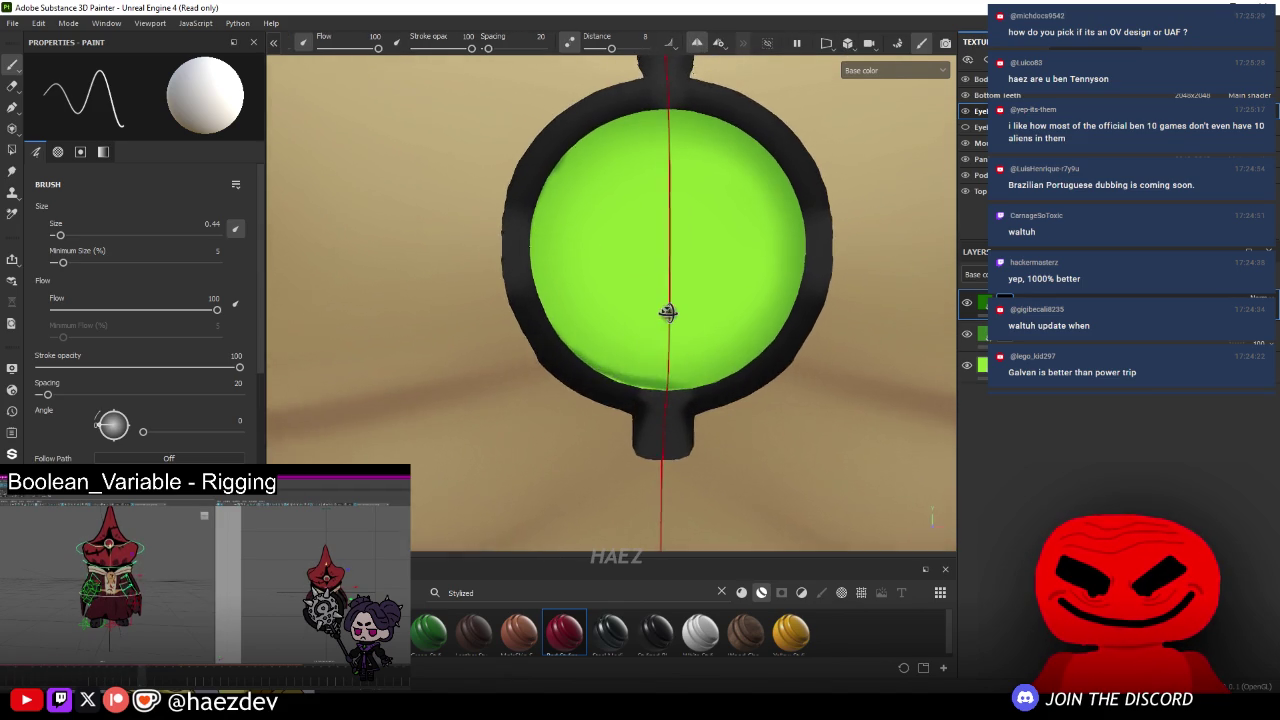
mouse_move(670, 341)
mouse_down()
mouse_move(691, 194)
mouse_move(665, 115)
mouse_up()
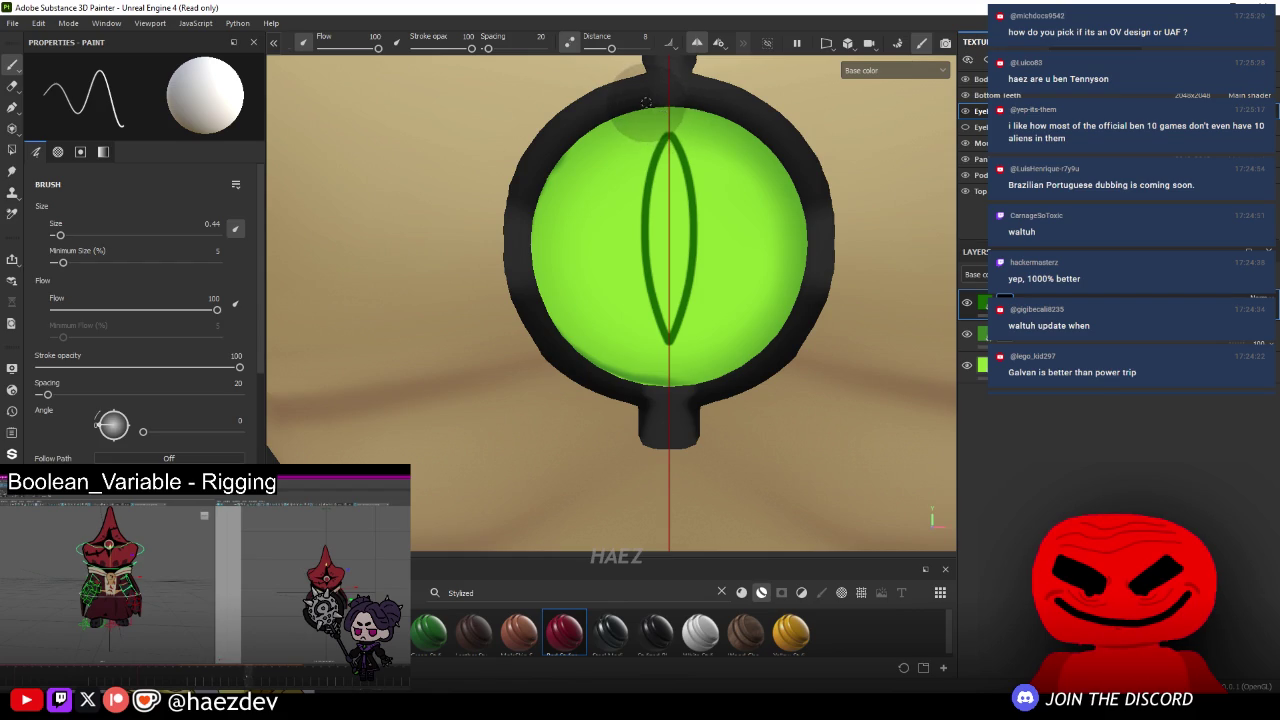
key(ctrl)
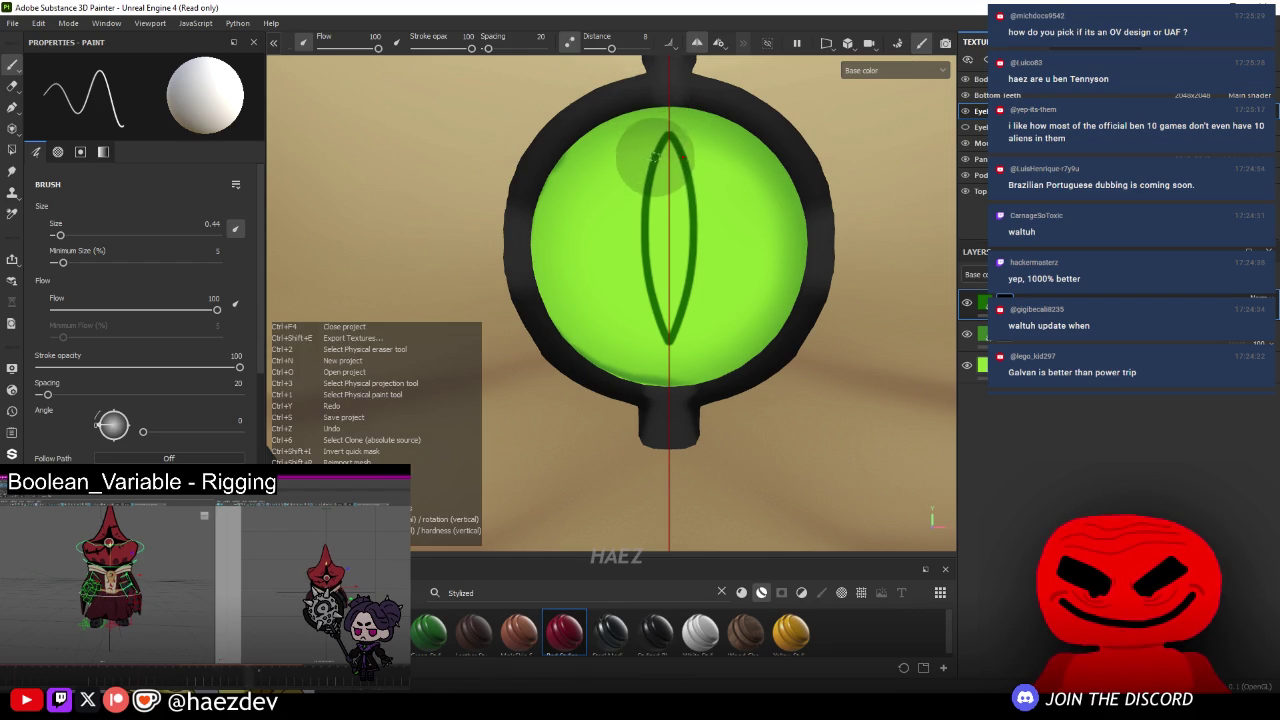
scroll(655, 250, up, 2)
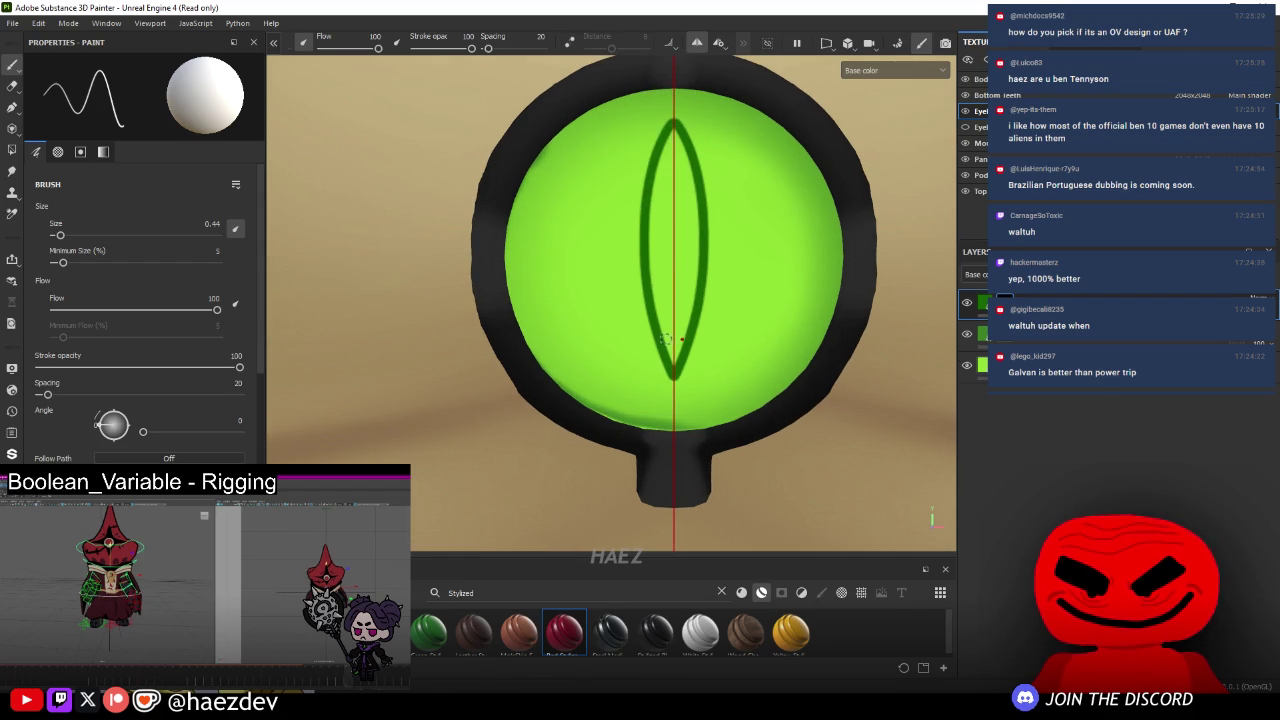
key(ctrl)
- Toggle Lazy Mouse on and off, then fill the pupil's lighter gaps in dark green
key(l)
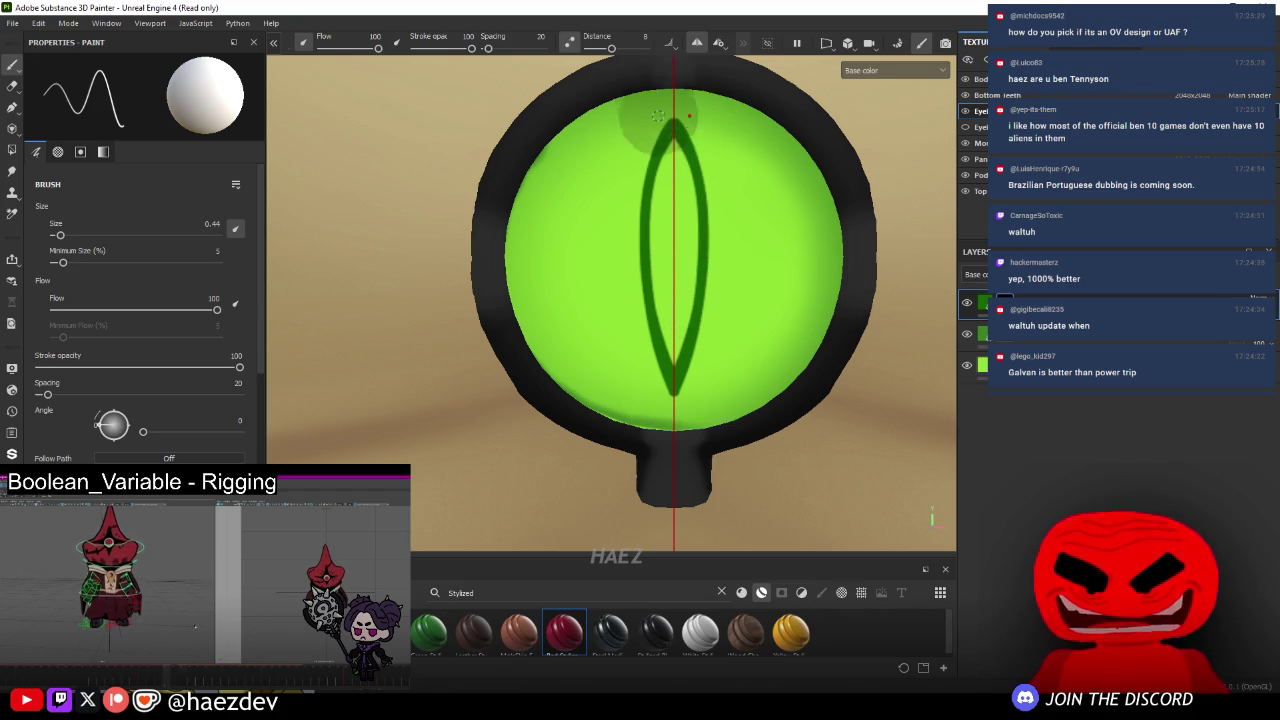
key(l)
mouse_move(673, 145)
mouse_down()
mouse_move(662, 220)
mouse_move(665, 178)
mouse_up()
mouse_move(652, 263)
mouse_down()
mouse_move(660, 334)
mouse_move(663, 186)
mouse_up()
scroll(678, 301, down, 5)
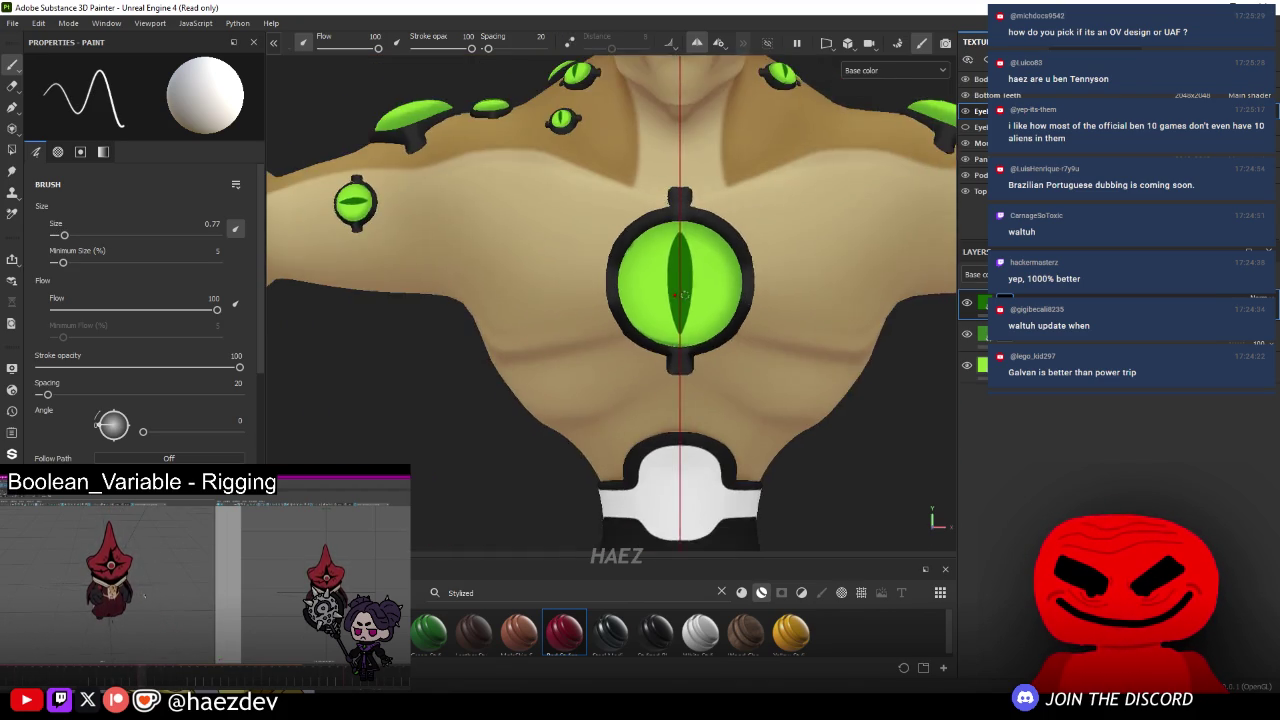
- Inspect the chest eye at an angle and undo the jagged pupil touch-up
mouse_move(678, 301)
alt+mouse_down()
mouse_move(650, 362)
mouse_move(640, 345)
mouse_move(600, 350)
mouse_move(600, 420)
mouse_move(620, 215)
alt+mouse_up()
scroll(597, 408, up, 5)
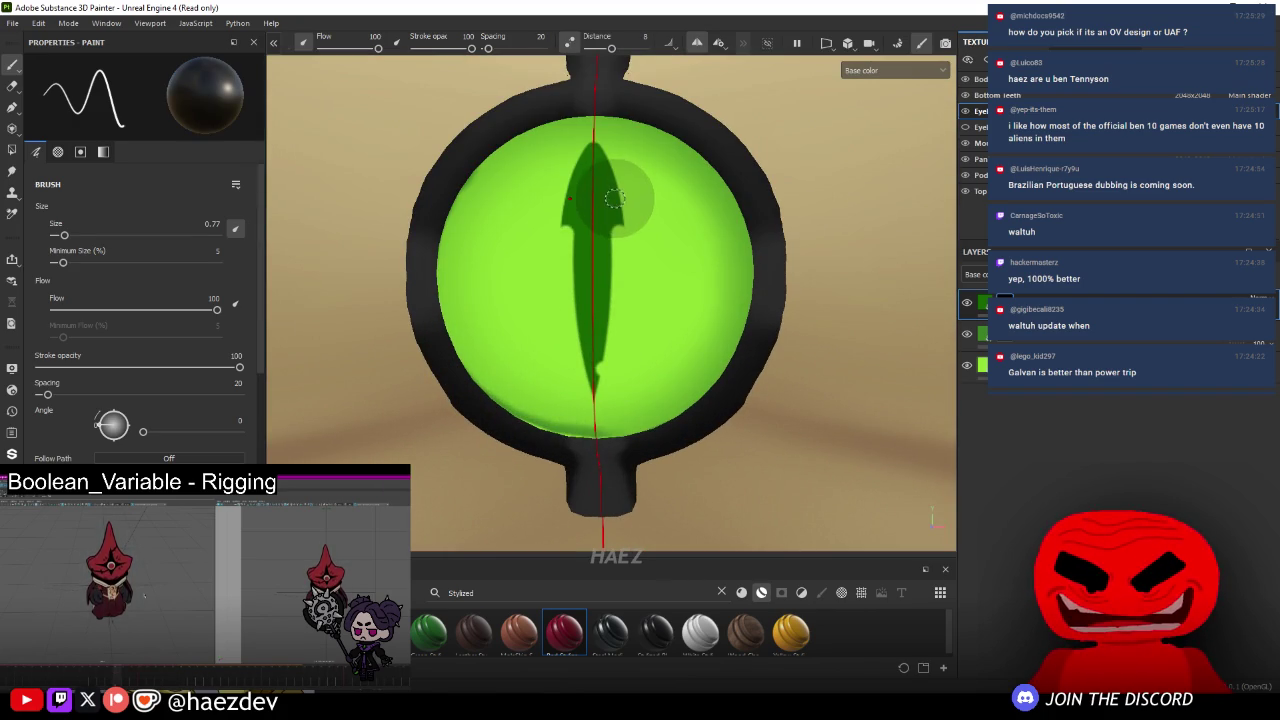
key(ctrl+z)
key(ctrl+z)
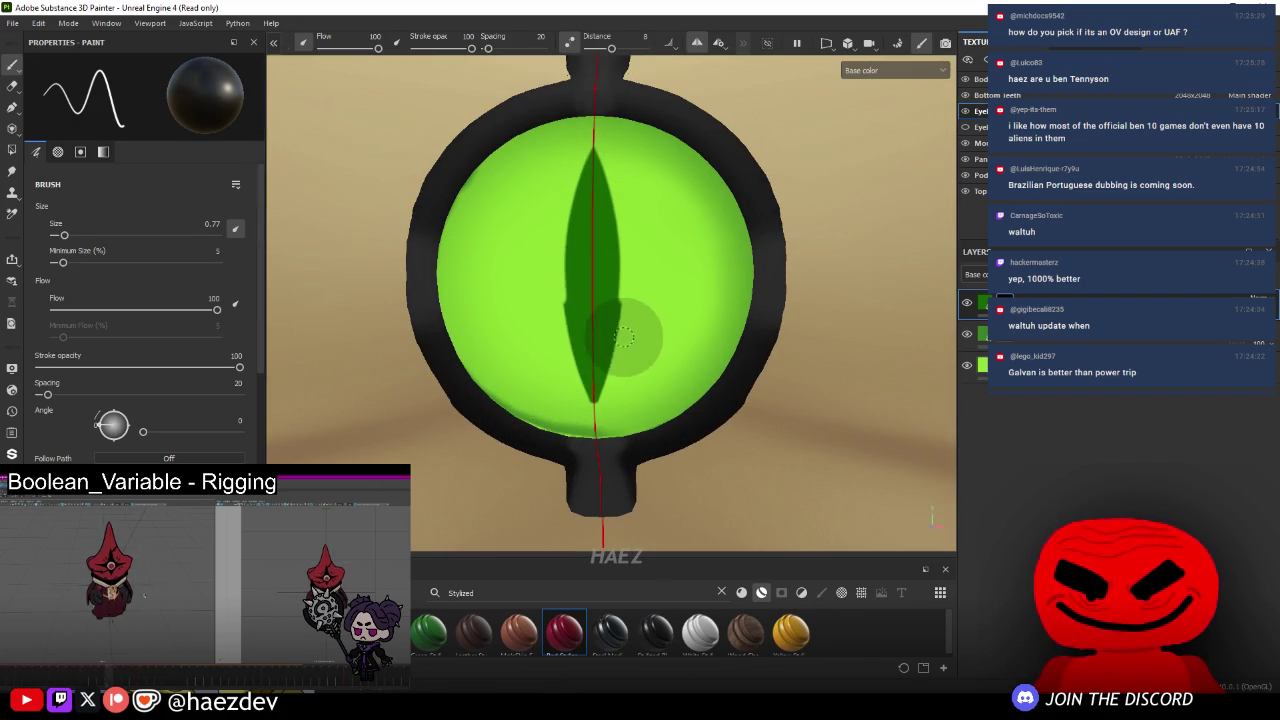
scroll(620, 340, down, 5)
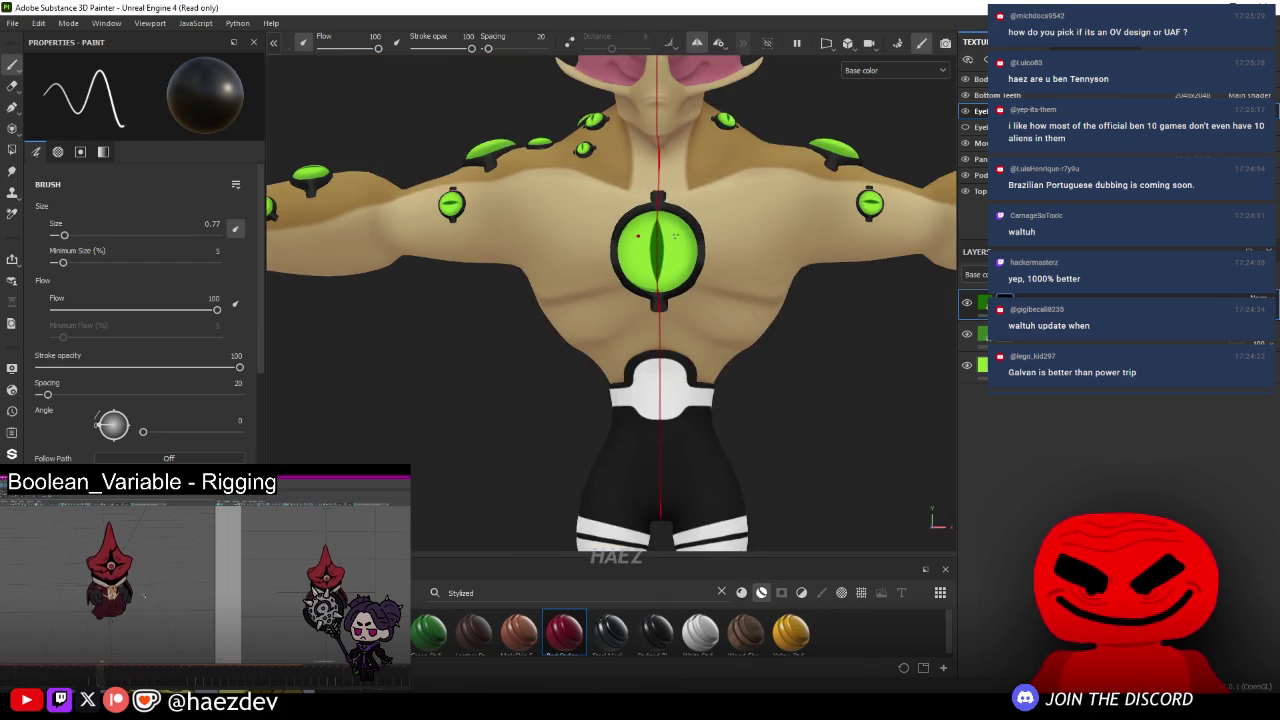
mouse_move(620, 340)
alt+mouse_down()
mouse_move(837, 363)
mouse_move(781, 471)
mouse_move(463, 334)
mouse_move(543, 346)
mouse_move(877, 307)
mouse_move(700, 340)
mouse_move(610, 373)
alt+mouse_up()
scroll(610, 373, up, 5)
- Orbit and zoom around the alien to review the slit pupils from above and the side
scroll(610, 373, up, 3)
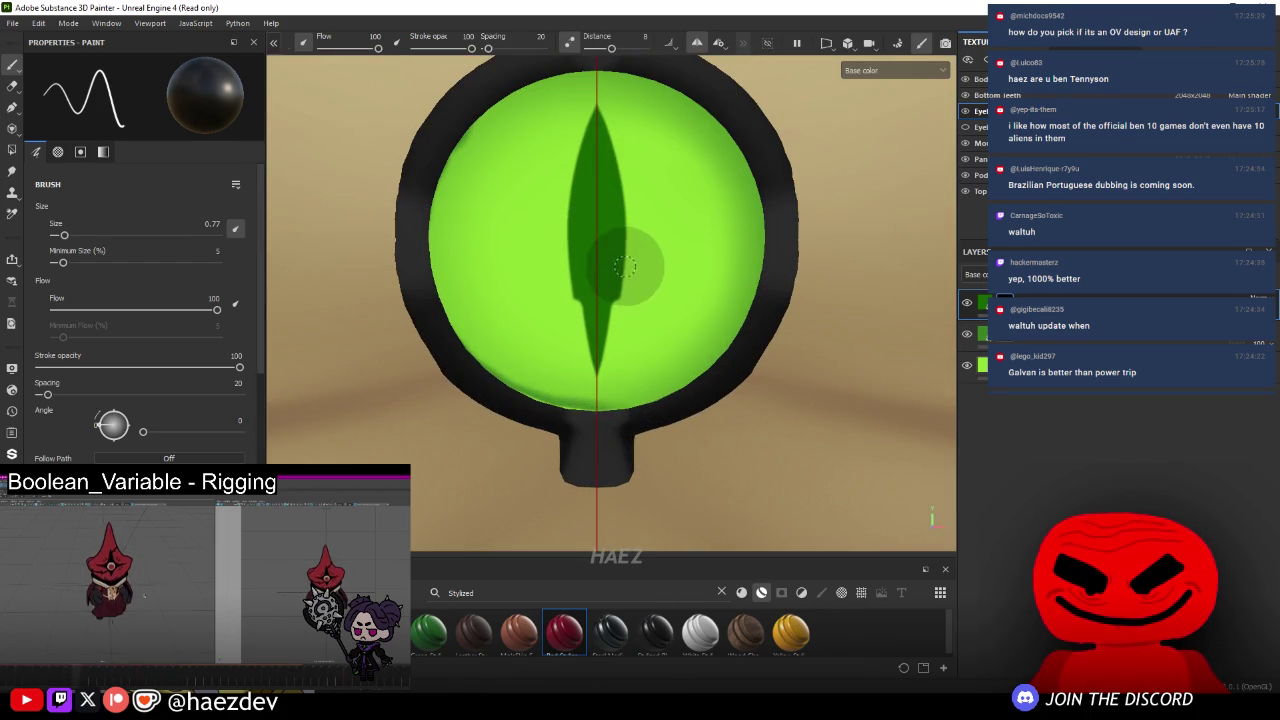
scroll(613, 117, down, 2)
scroll(614, 130, up, 1)
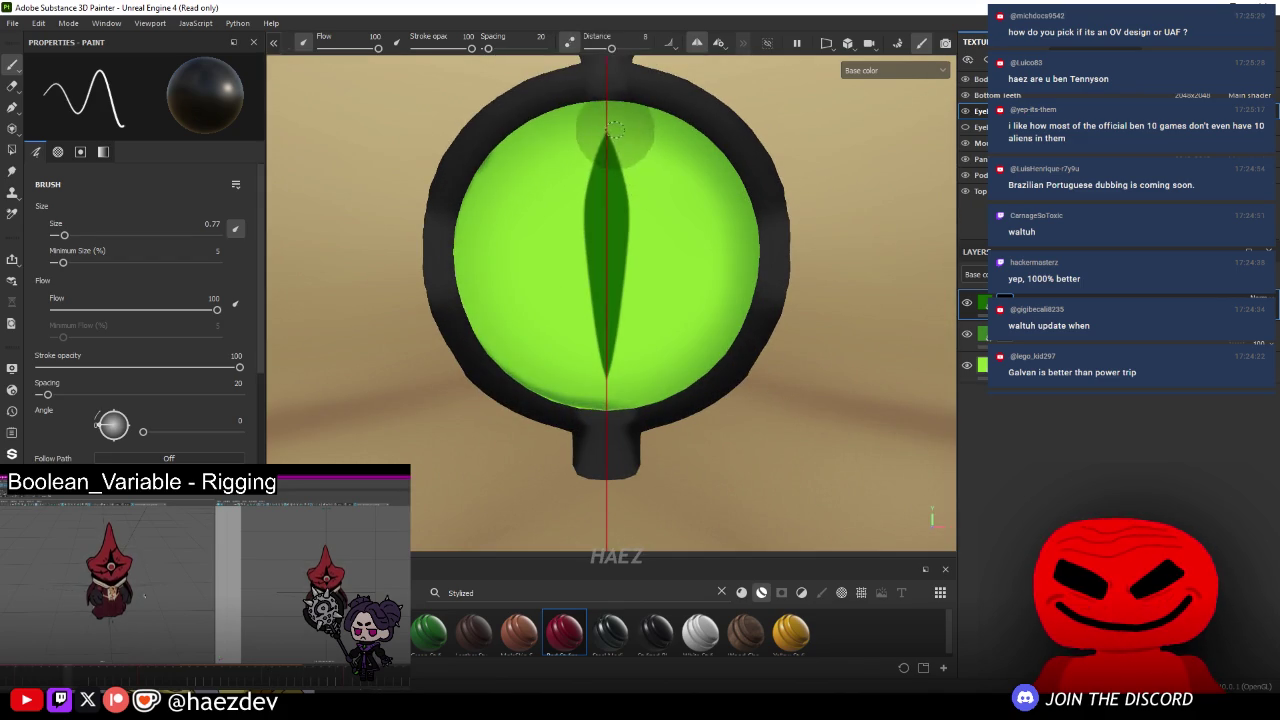
scroll(625, 284, down, 3)
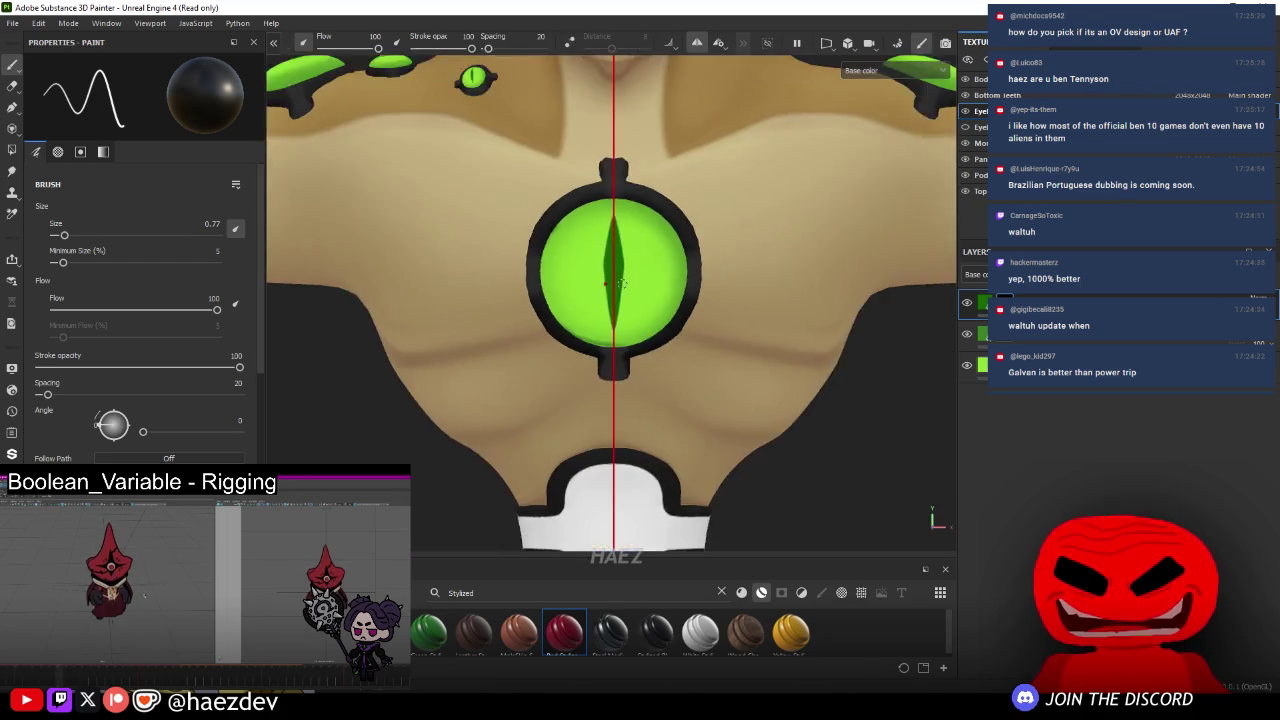
scroll(625, 284, down, 2)
mouse_move(625, 284)
alt+mouse_down()
mouse_move(364, 405)
mouse_move(560, 400)
mouse_move(591, 420)
alt+mouse_up()
alt+middle_drag(591, 420, 591, 289)
scroll(591, 289, up, 3)
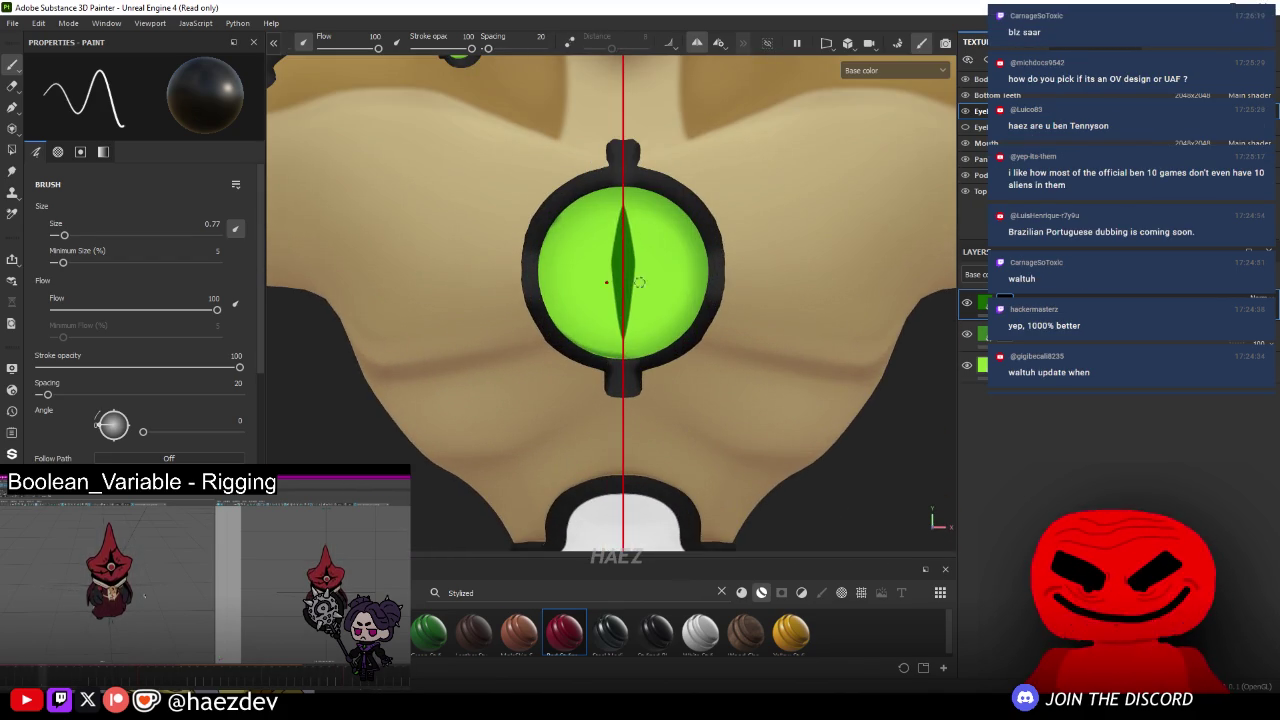
scroll(606, 302, up, 2)
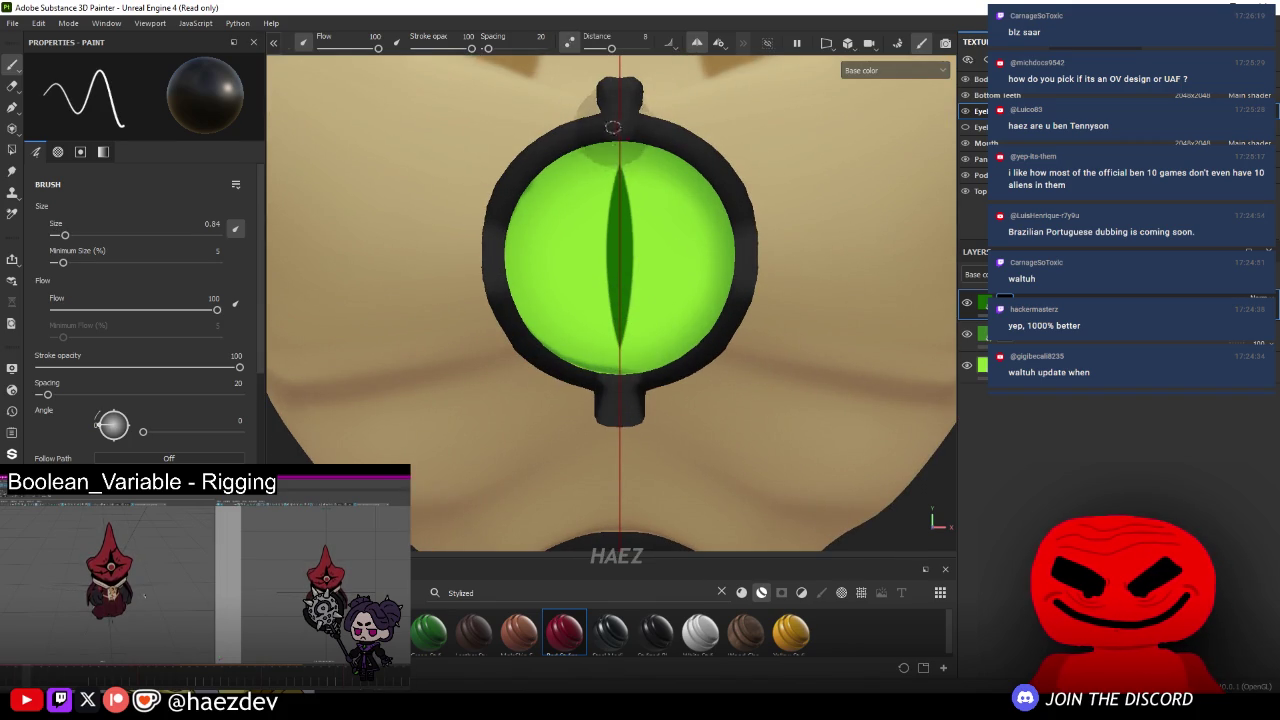
scroll(615, 123, down, 3)
scroll(640, 110, down, 2)
scroll(700, 85, down, 1)
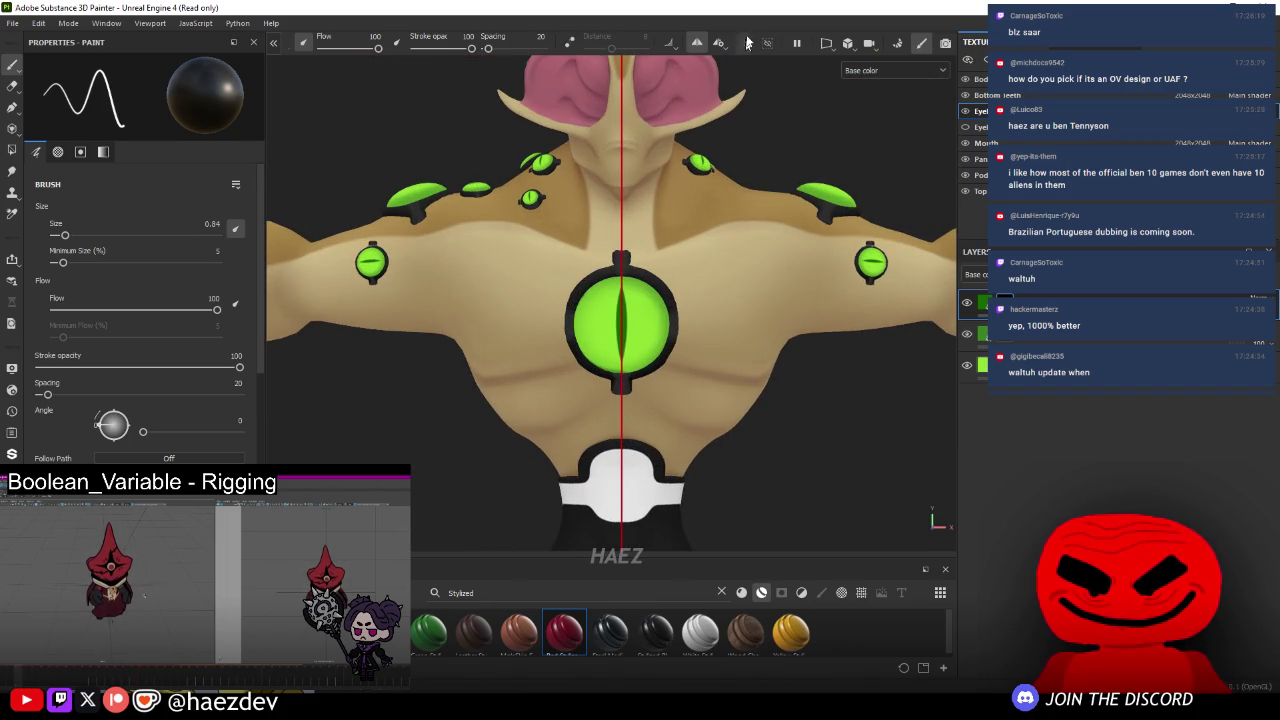
scroll(680, 120, down, 1)
- Review the alien from three-quarter front and back, then select the eye fill layer and hide the pupil
mouse_move(640, 250)
alt+mouse_down()
mouse_move(508, 395)
mouse_move(583, 190)
alt+mouse_up()
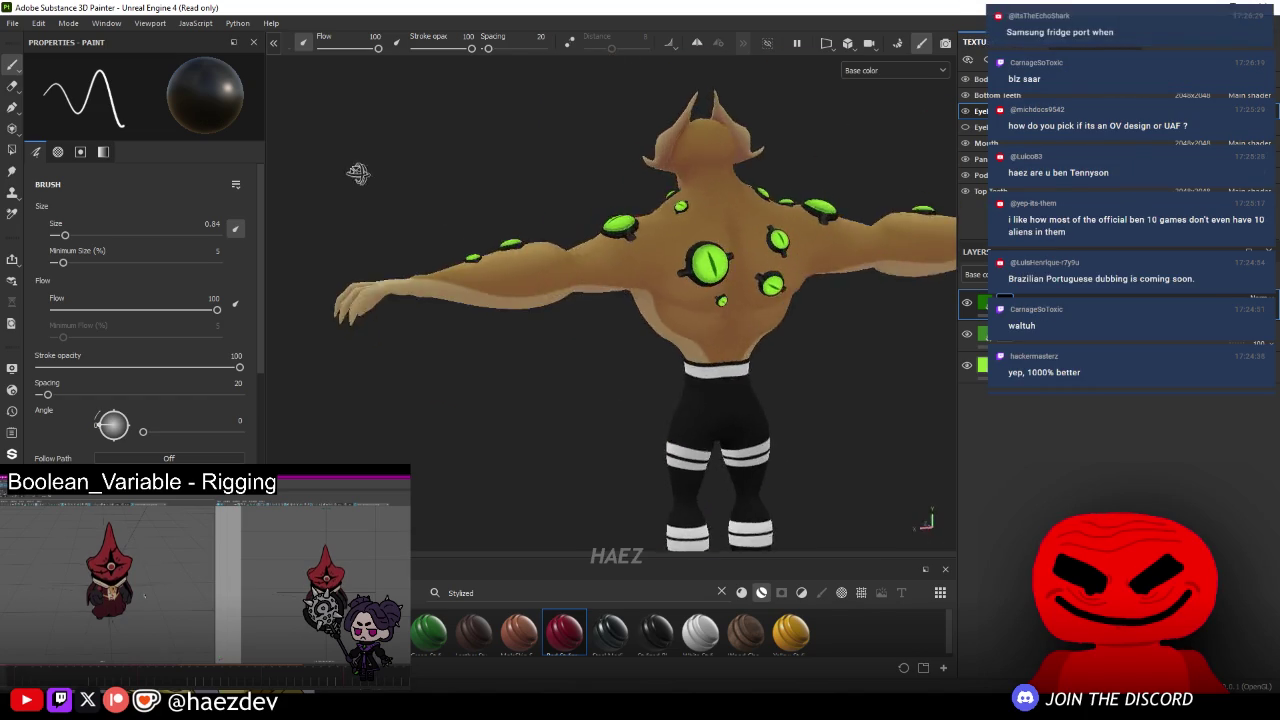
scroll(685, 270, up, 2)
scroll(685, 270, down, 1)
scroll(685, 270, down, 1)
mouse_move(660, 268)
alt+mouse_down()
mouse_move(681, 268)
mouse_move(597, 251)
alt+mouse_up()
scroll(697, 291, down, 2)
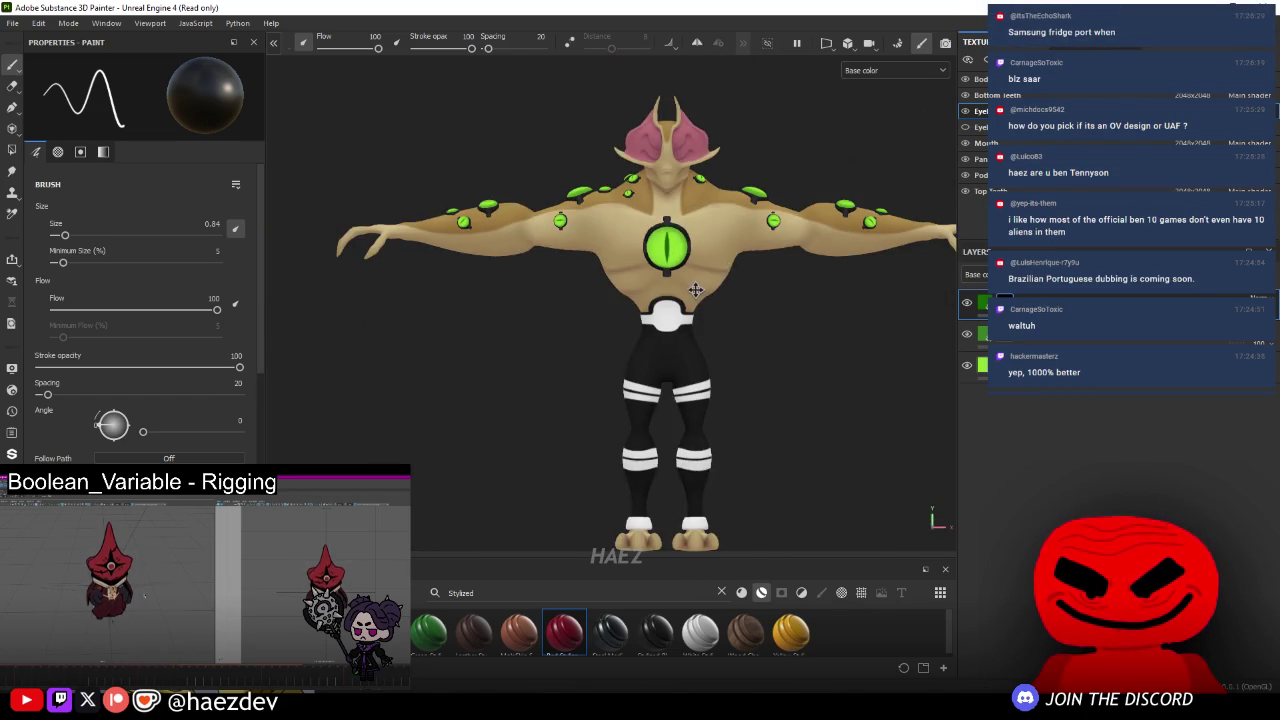
scroll(697, 291, down, 2)
scroll(832, 331, up, 2)
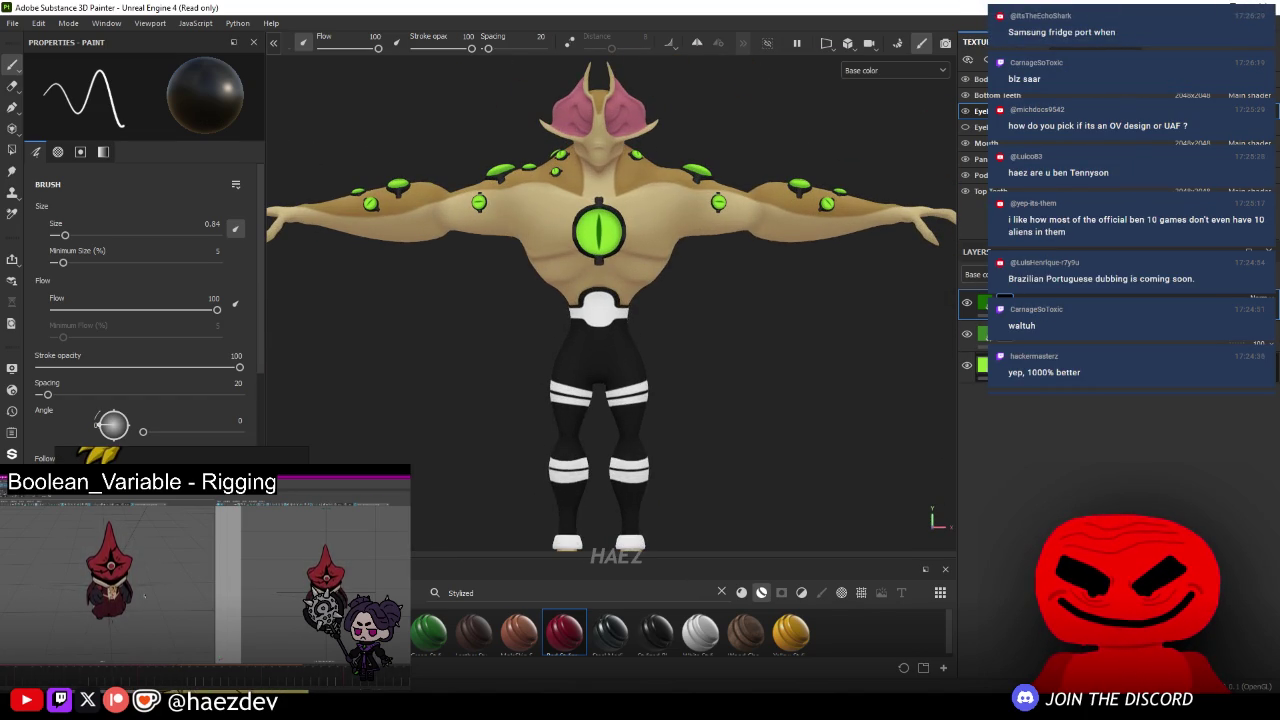
click(985, 302)
click(966, 365)
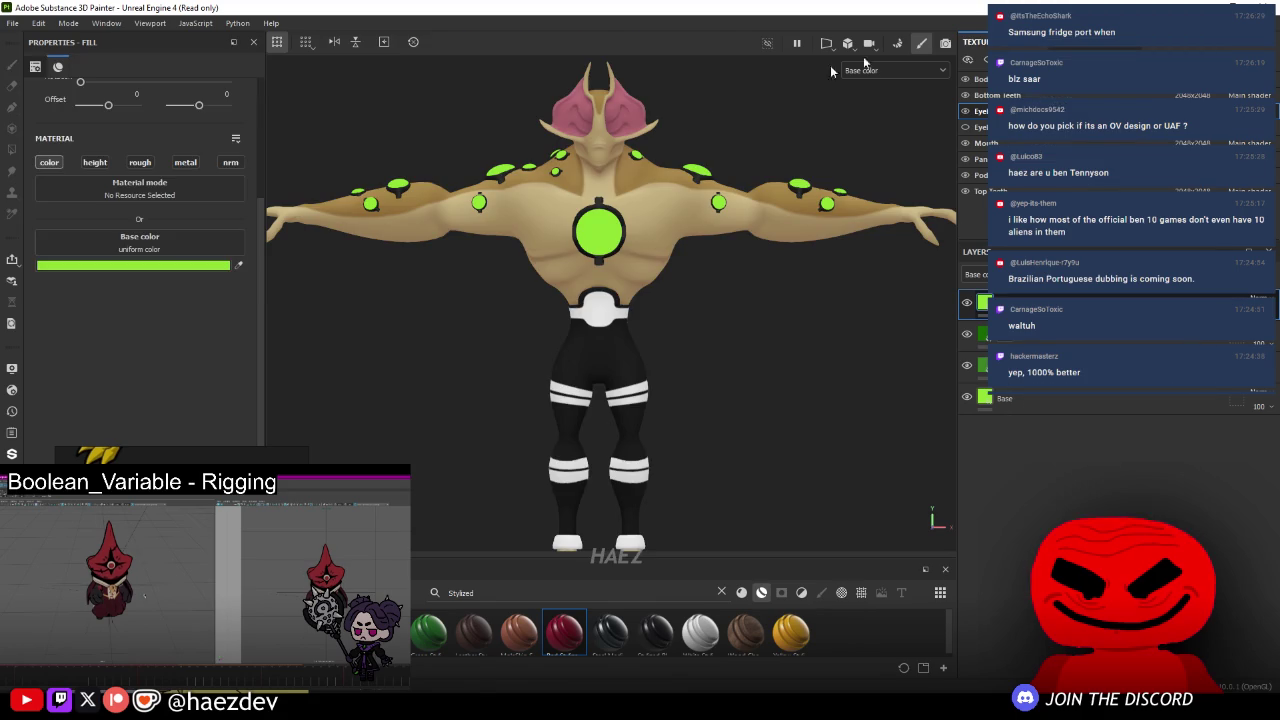
- Restore the chest eye's pupil and paint a pale-green highlight along its upper-right lens edge
key(ctrl+z)
scroll(551, 283, up, 3)
scroll(546, 273, up, 2)
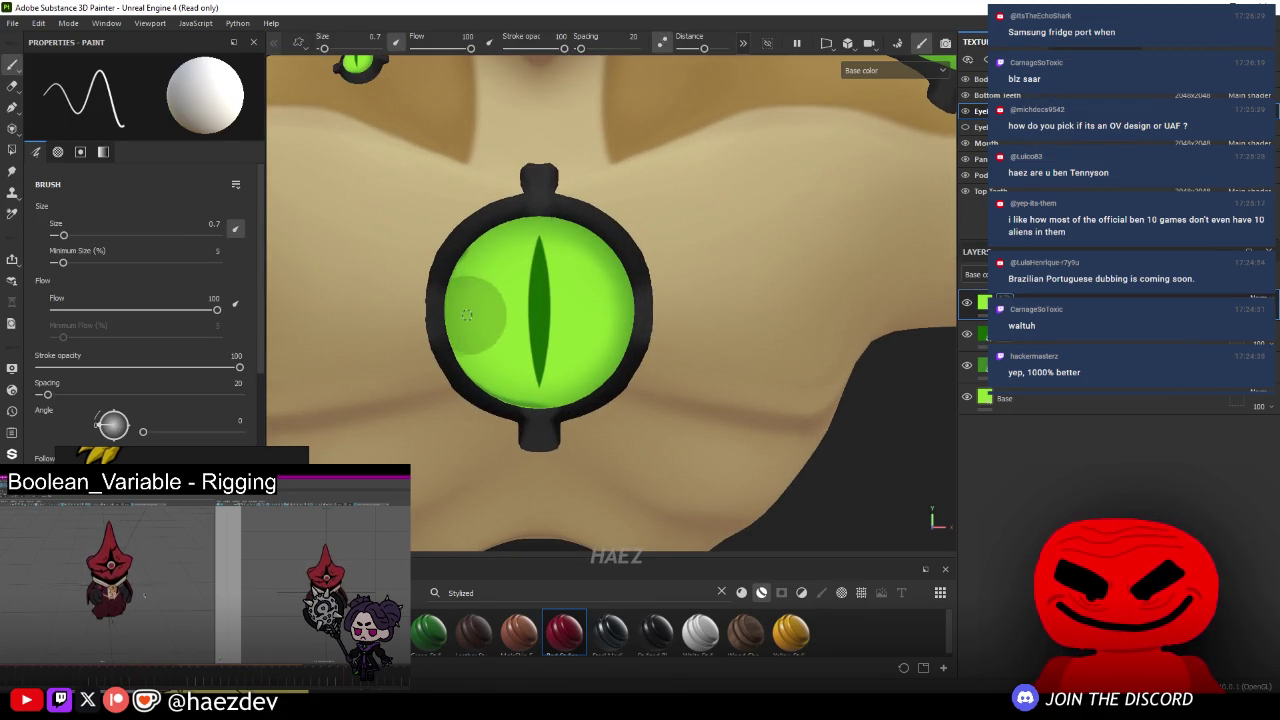
scroll(527, 307, up, 2)
drag(688, 292, 560, 152)
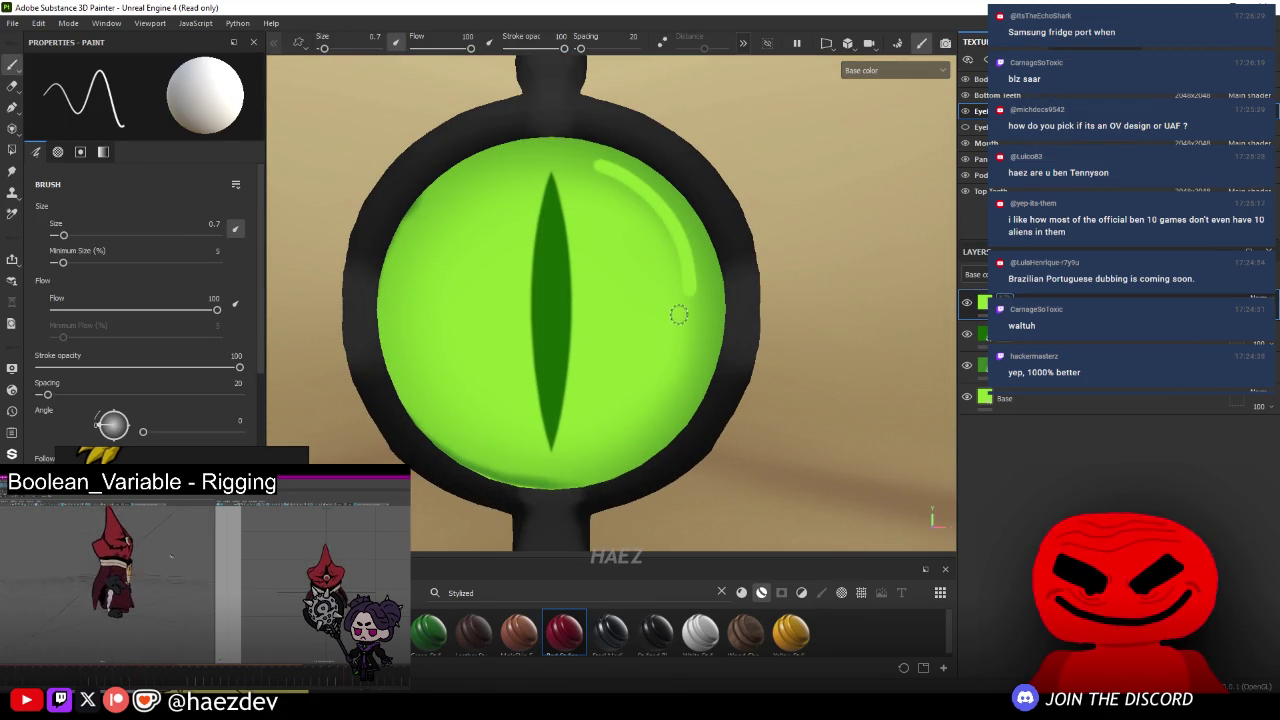
scroll(677, 345, down, 2)
scroll(675, 360, down, 2)
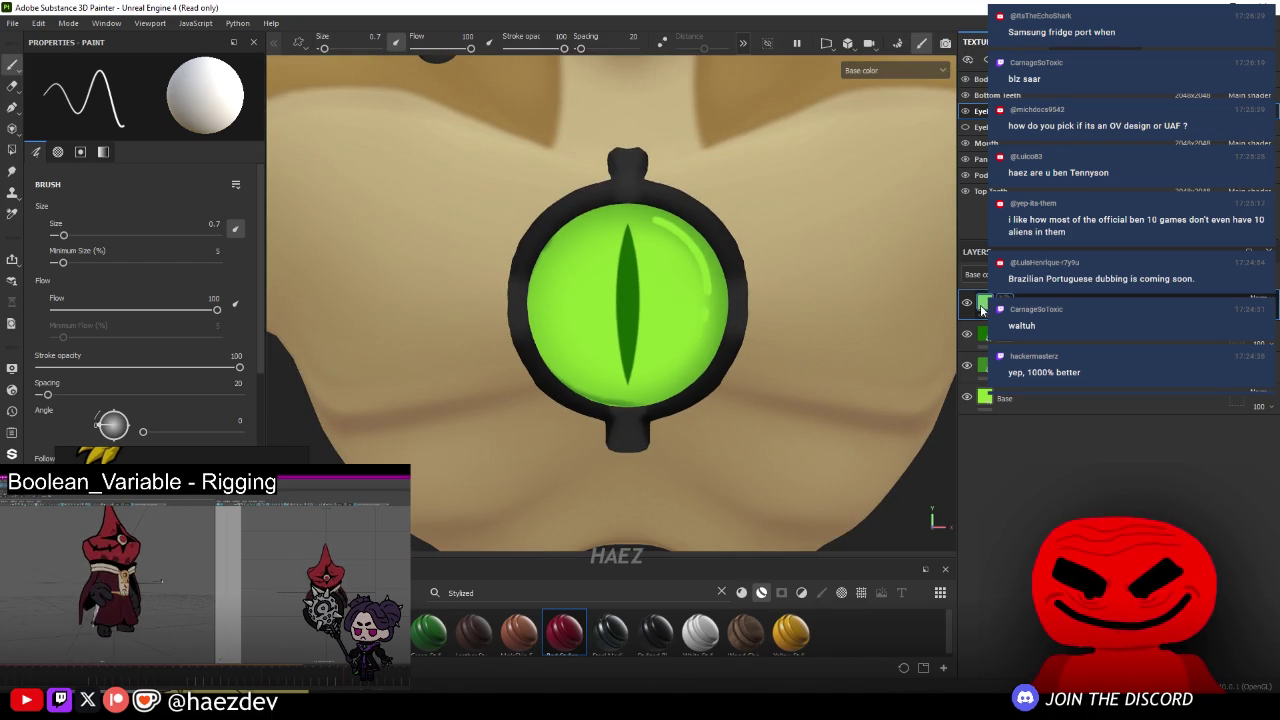
- Add a Blur Directional filter to the pod lenses' top layer, intensity 1, angle 265
right_click(1003, 398)
click(1047, 509)
click(235, 108)
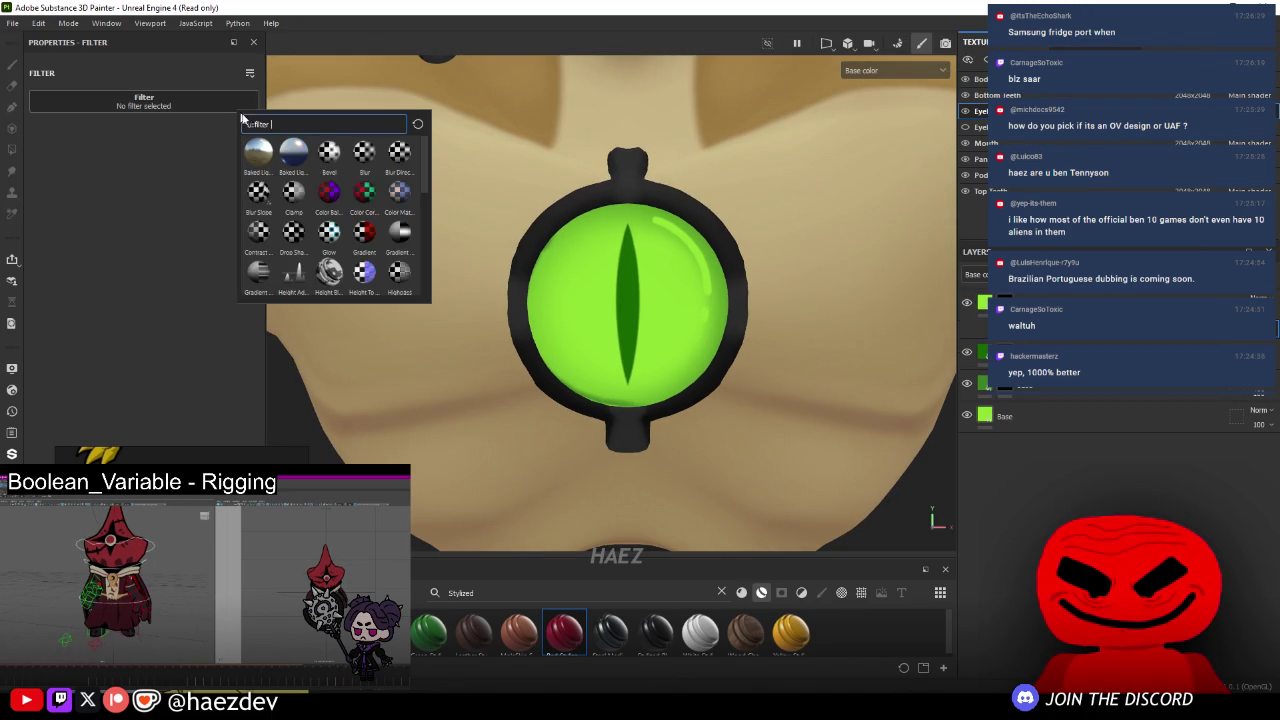
click(398, 155)
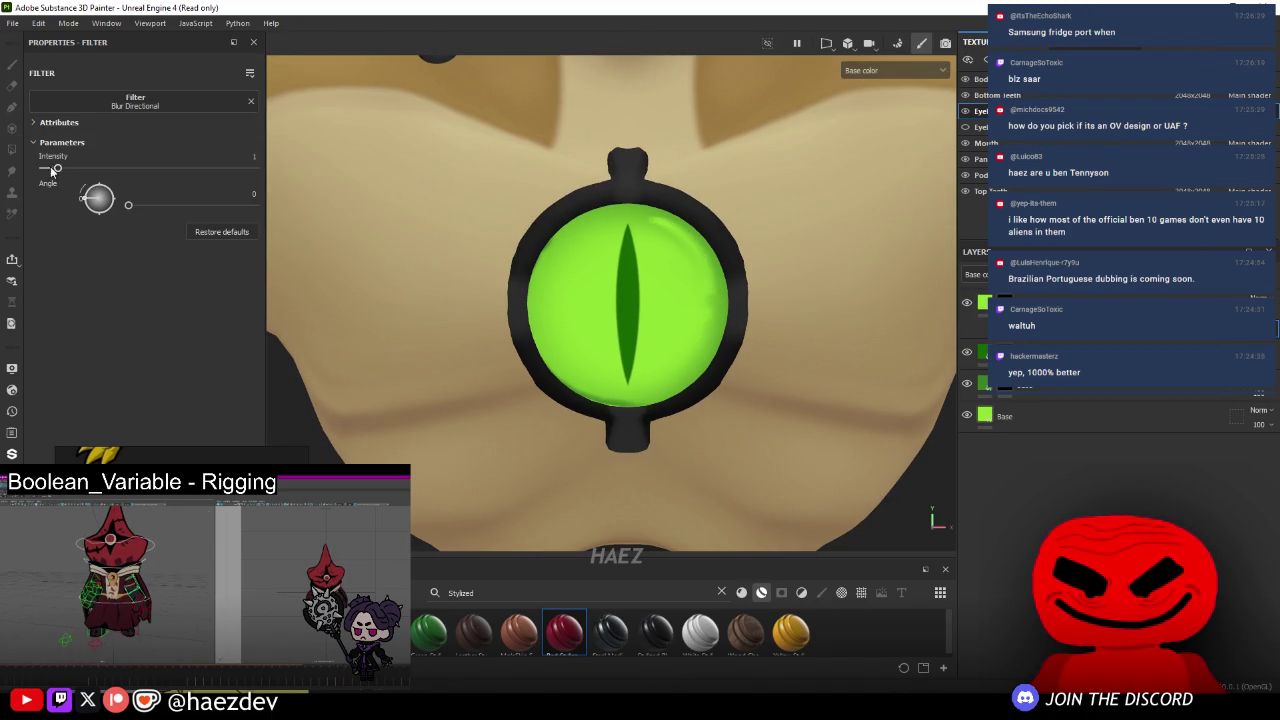
drag(72, 170, 78, 170)
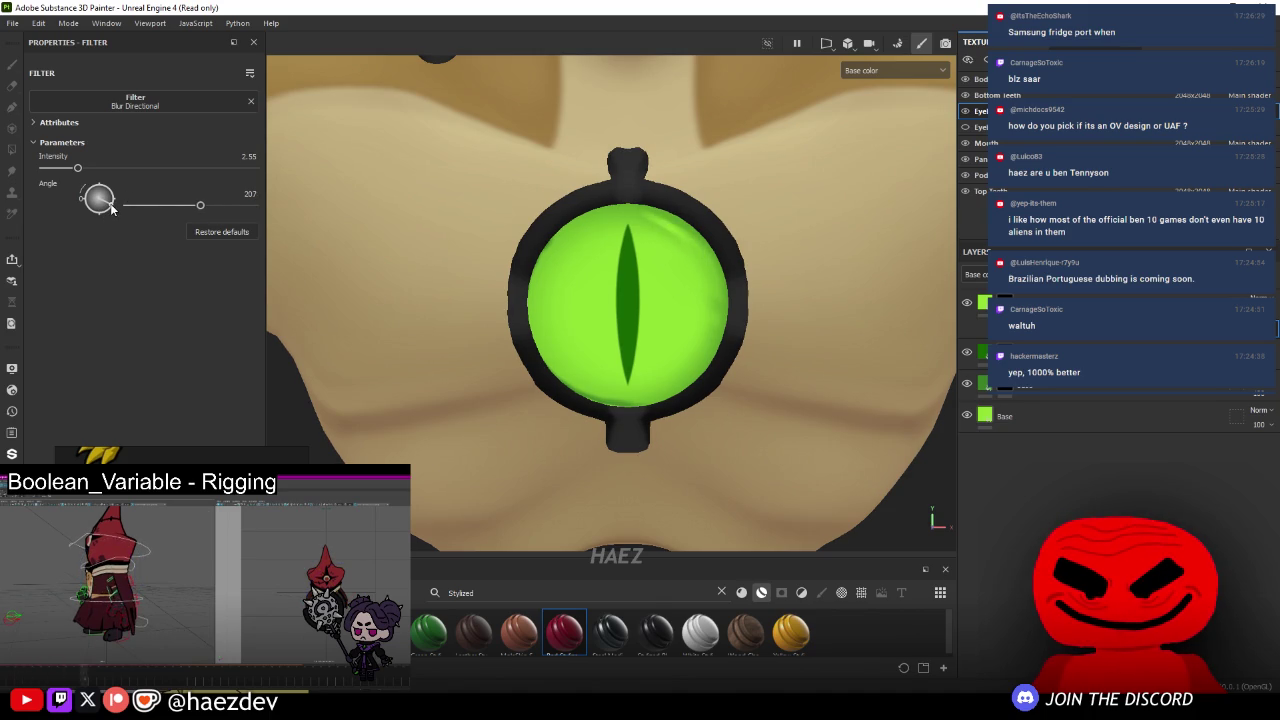
scroll(645, 285, down, 3)
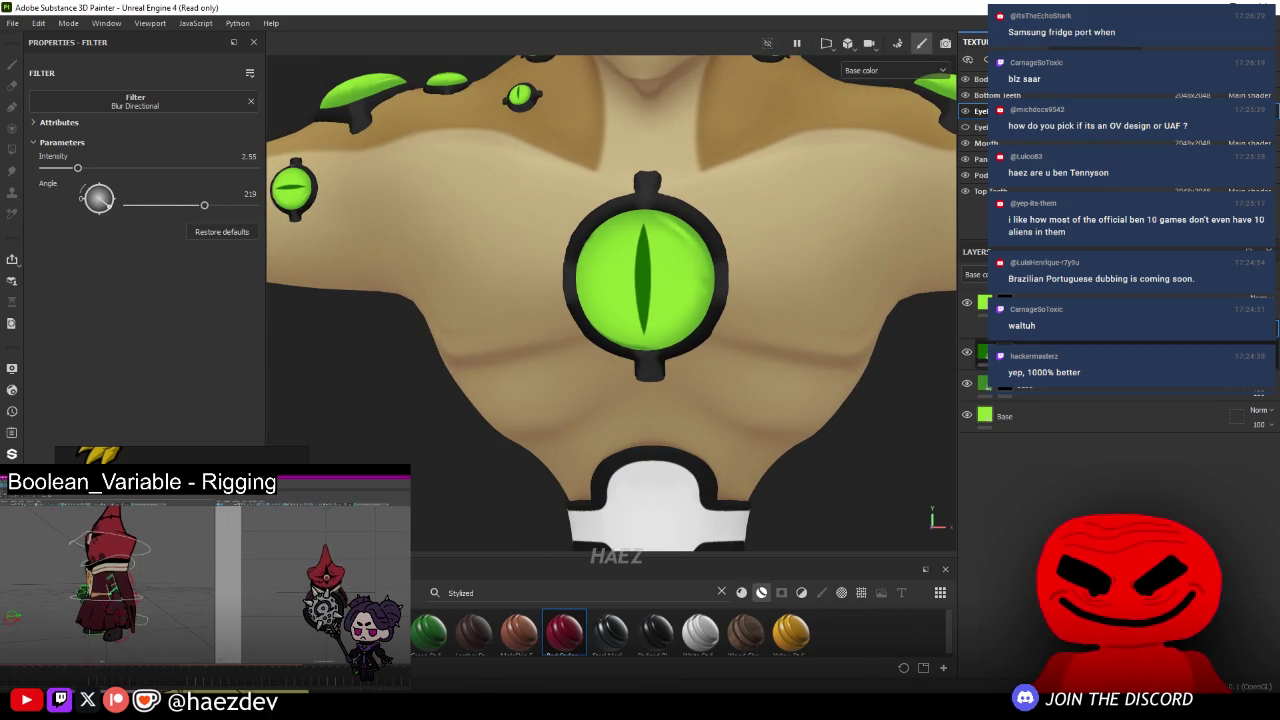
key(ctrl+z)
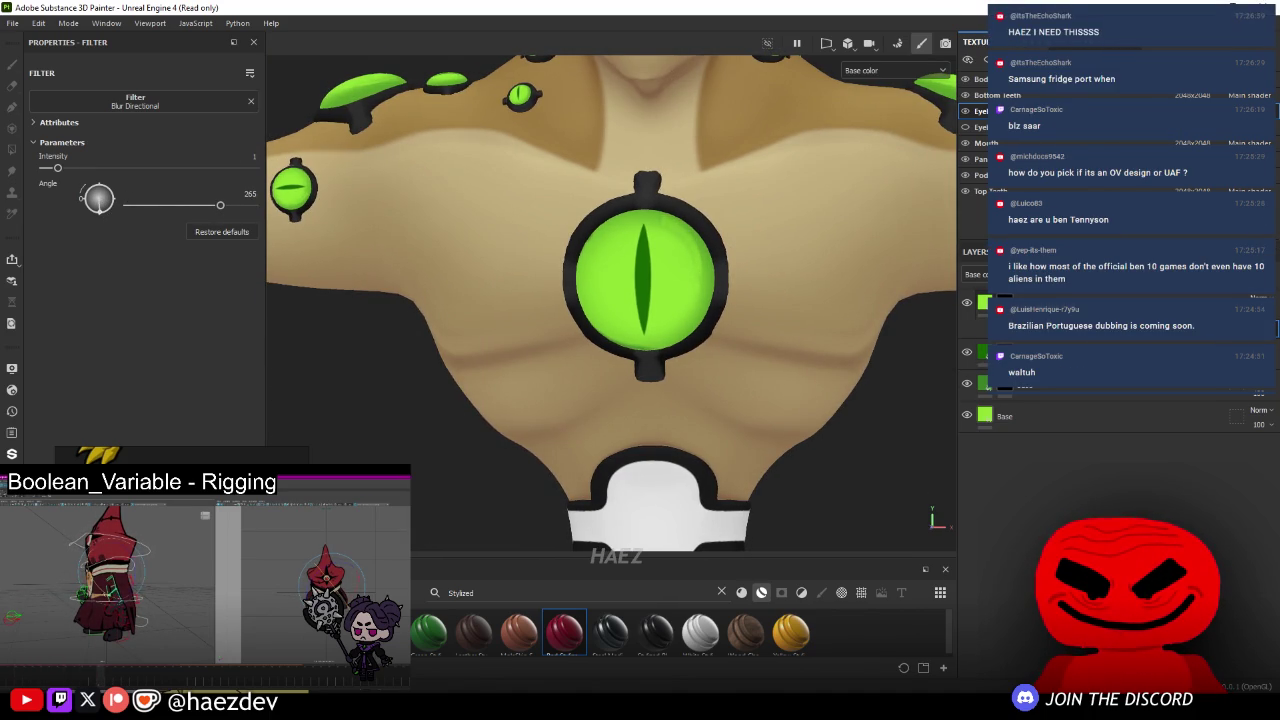
alt+drag(584, 258, 603, 280)
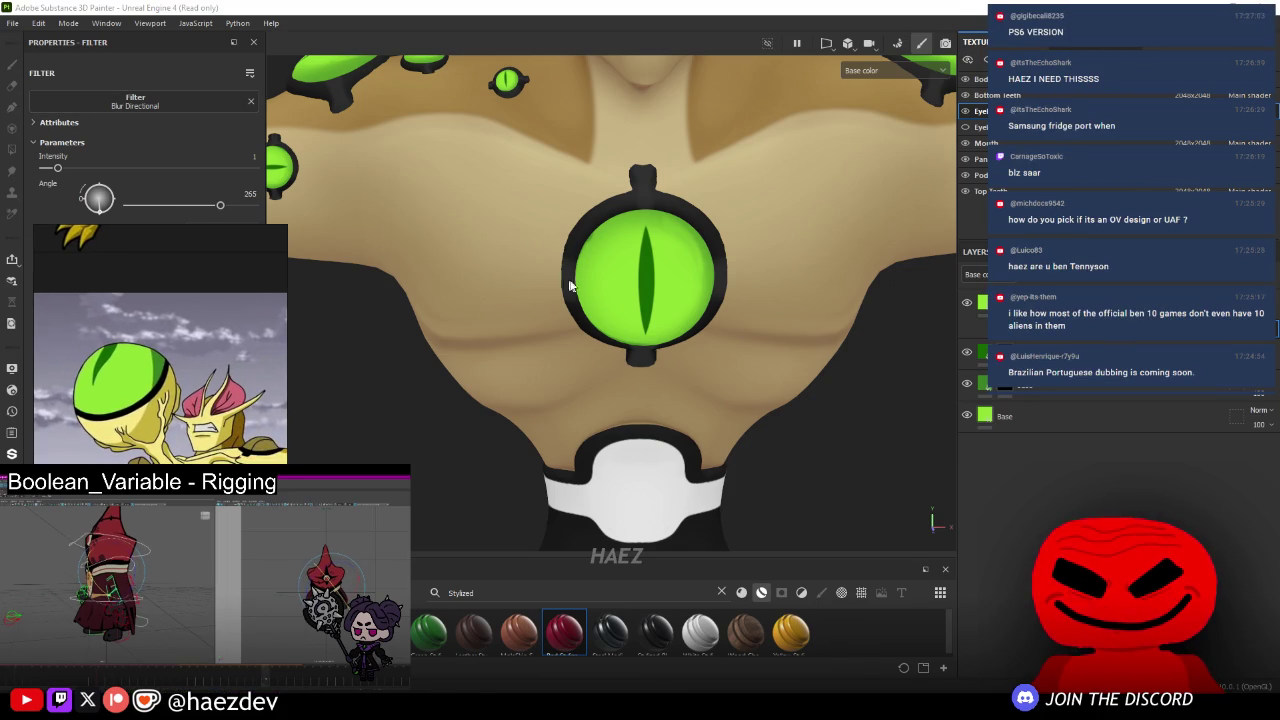
key(1)
mouse_move(806, 335)
alt+mouse_down()
mouse_move(549, 292)
mouse_move(861, 458)
mouse_move(770, 503)
mouse_move(460, 357)
mouse_move(668, 237)
mouse_move(811, 280)
mouse_move(462, 326)
alt+mouse_up()
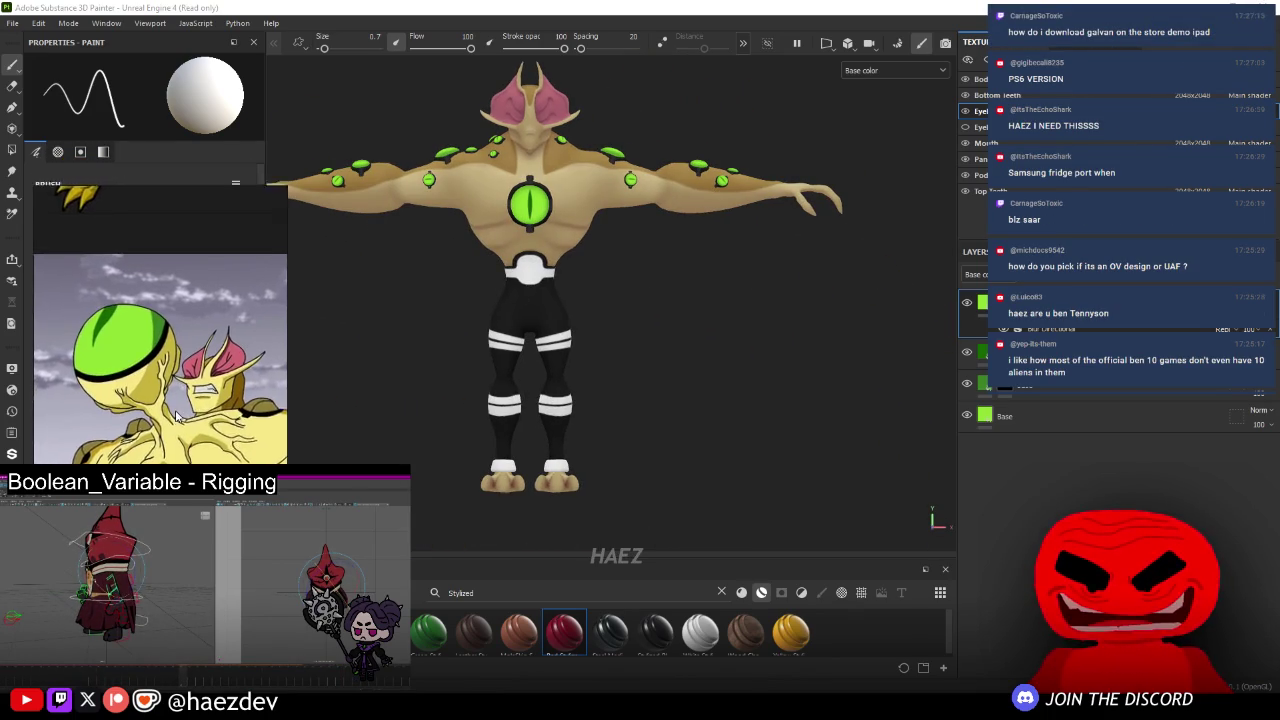
- Add an HSL Perceptive filter to the pants layers with lightness lowered to 0.45
scroll(596, 286, up, 1)
scroll(596, 286, up, 3)
alt+middle_drag(596, 286, 684, 262)
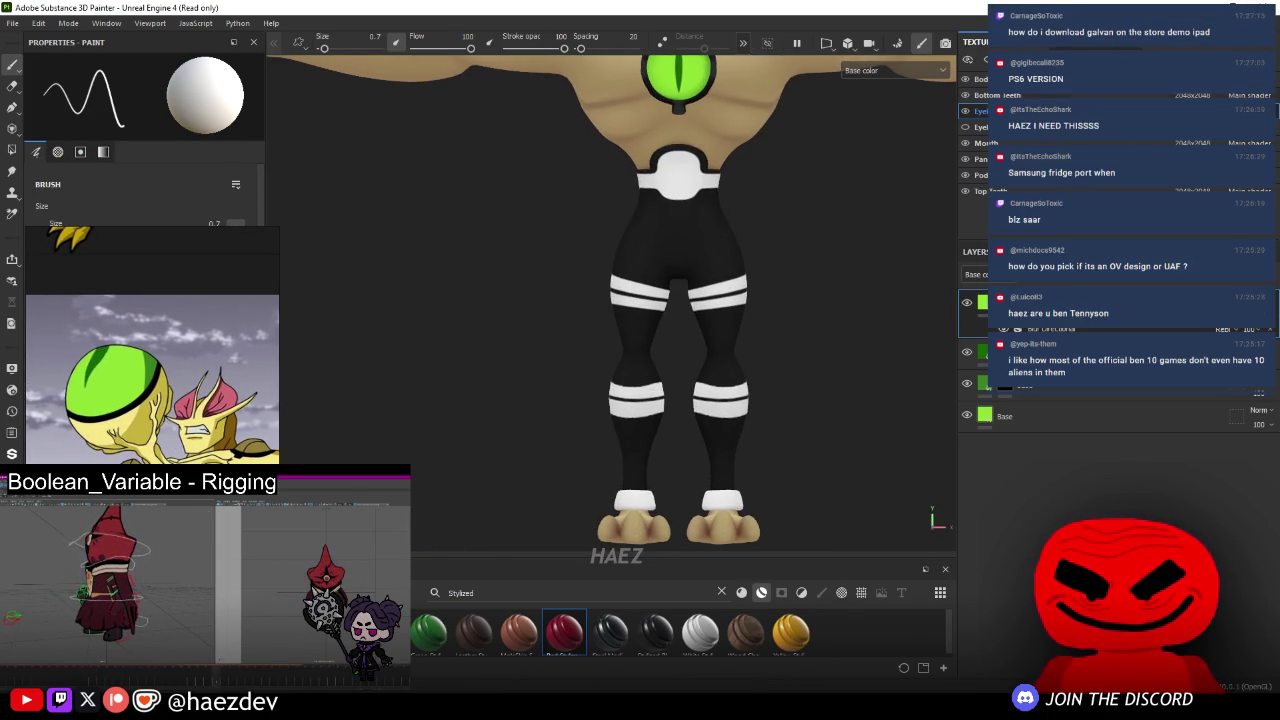
click(1020, 330)
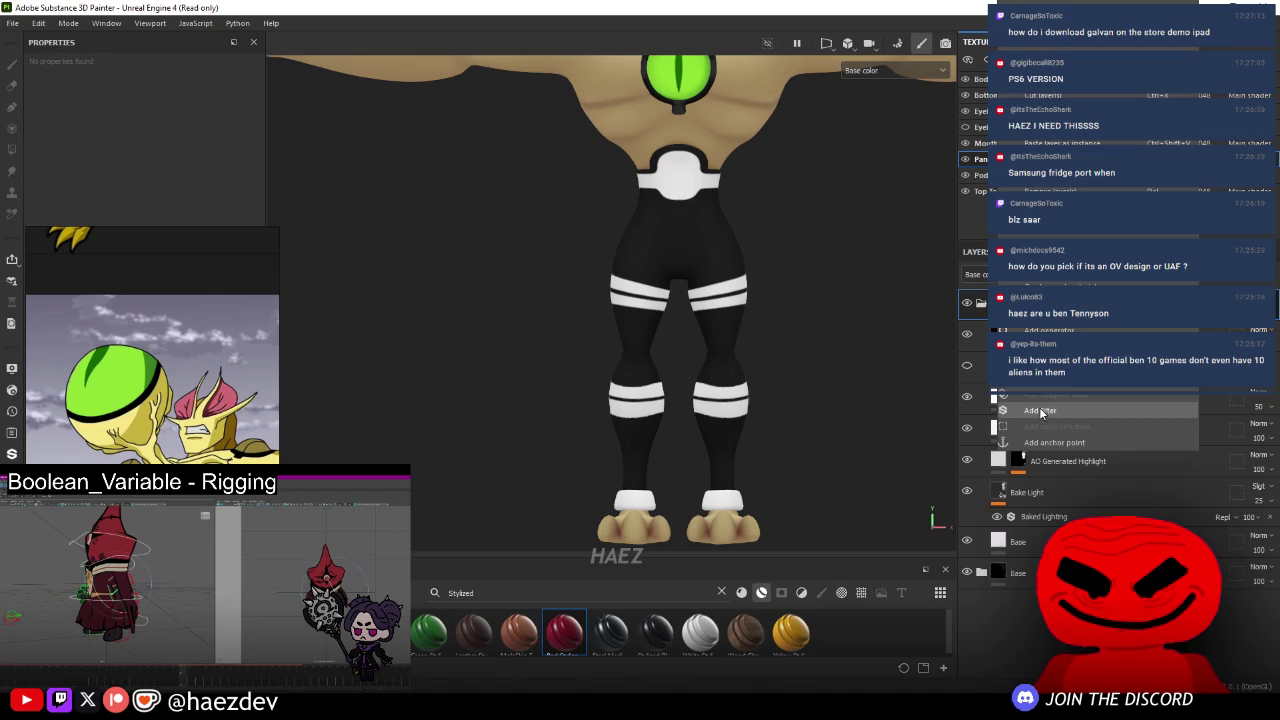
click(1100, 274)
click(144, 117)
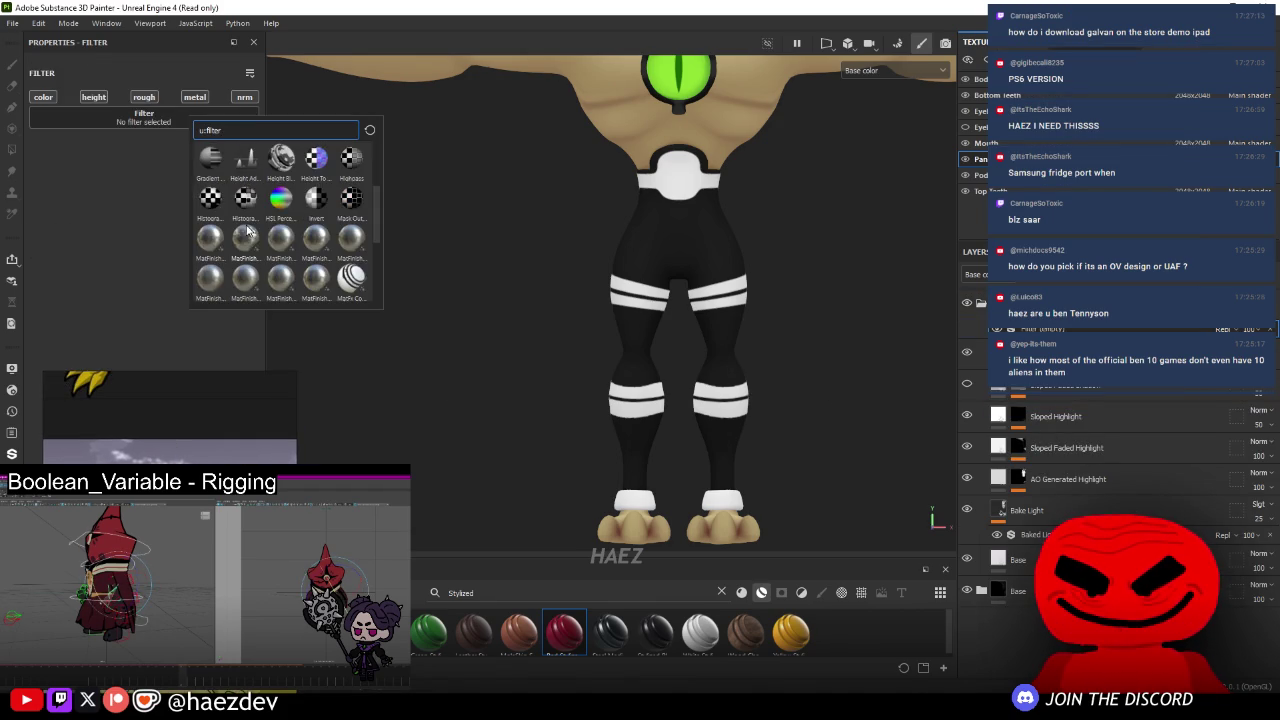
click(280, 200)
mouse_move(149, 262)
mouse_down()
mouse_move(101, 262)
mouse_move(134, 262)
mouse_up()
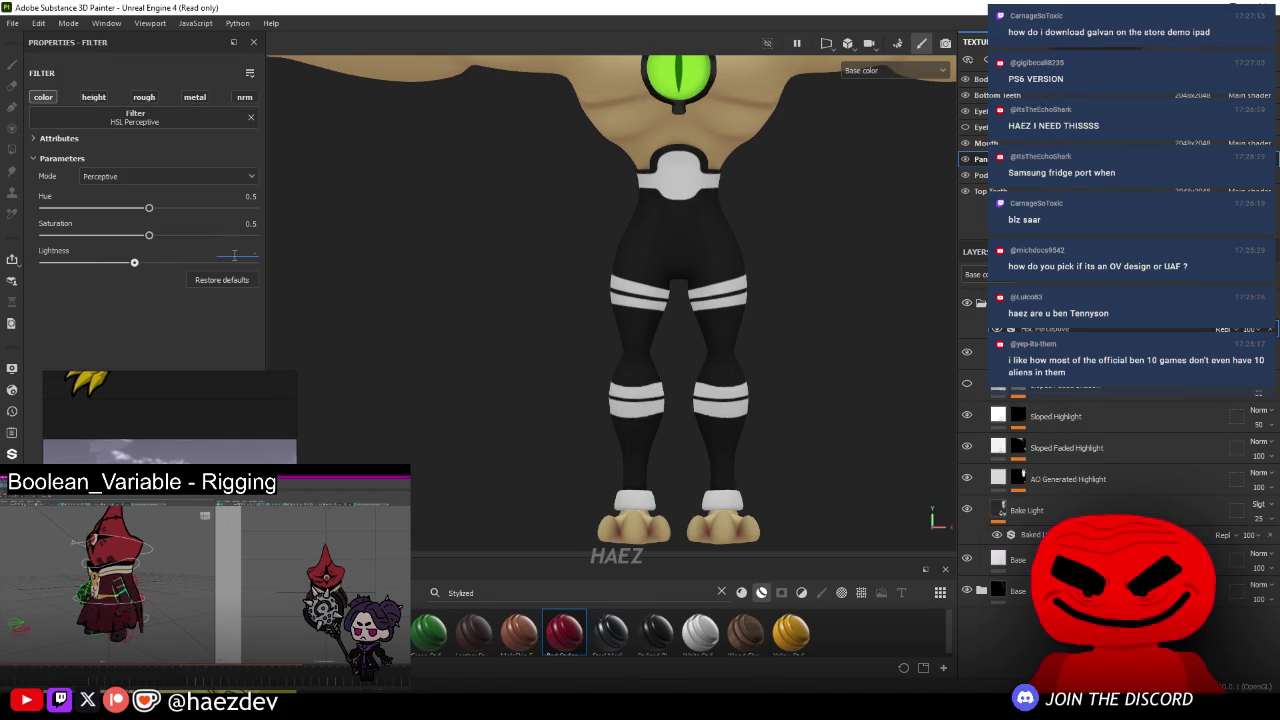
text(.45)
key(Return)
key(f)
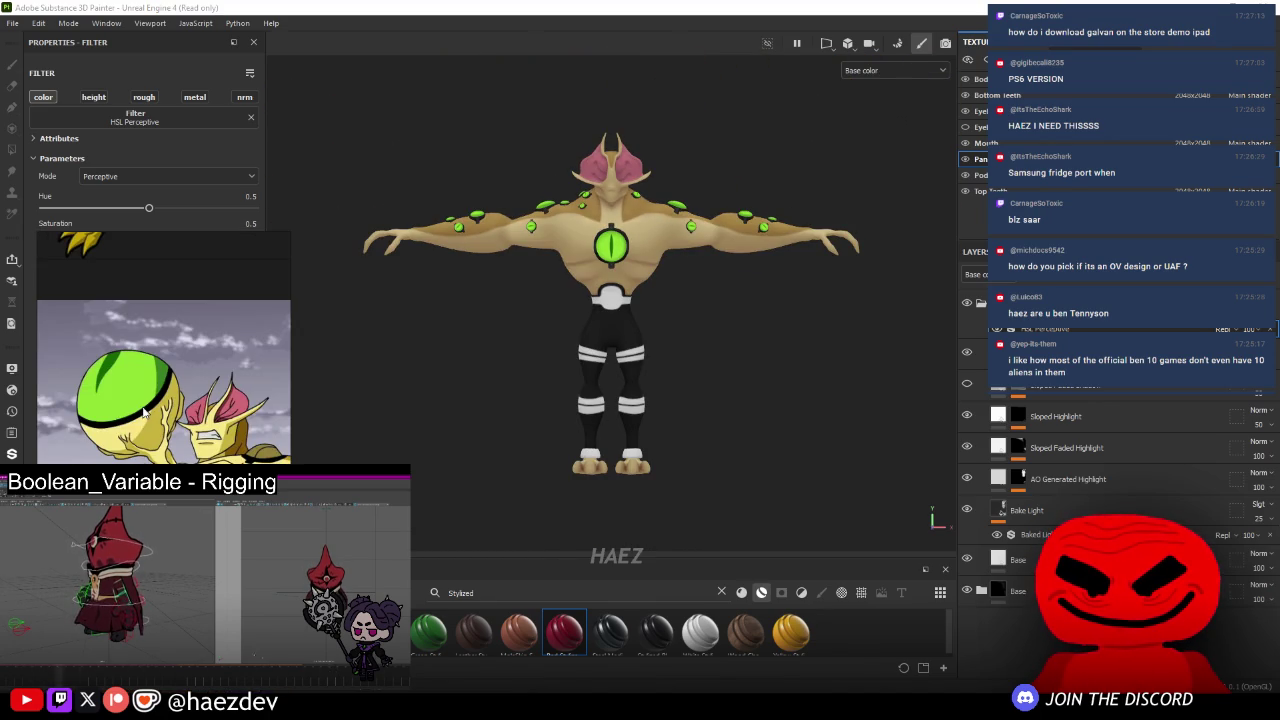
scroll(651, 386, up, 3)
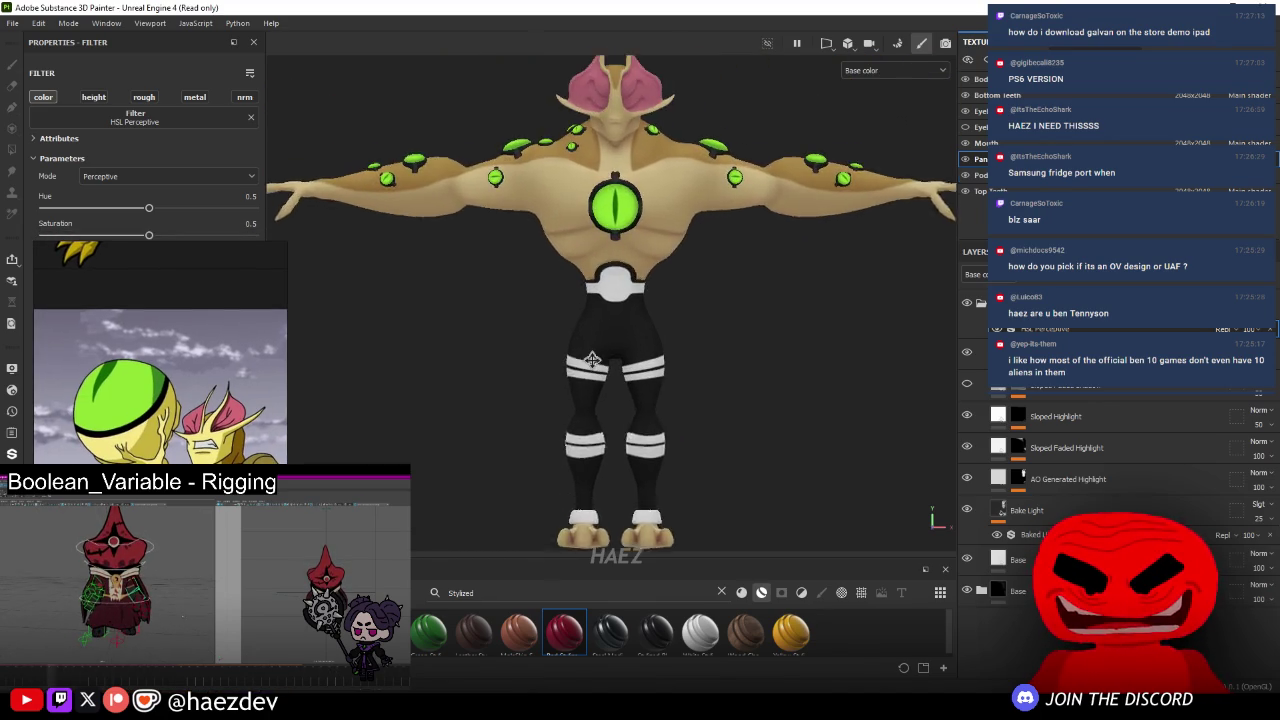
mouse_move(651, 386)
alt+mouse_down()
mouse_move(777, 386)
mouse_move(734, 410)
alt+mouse_up()
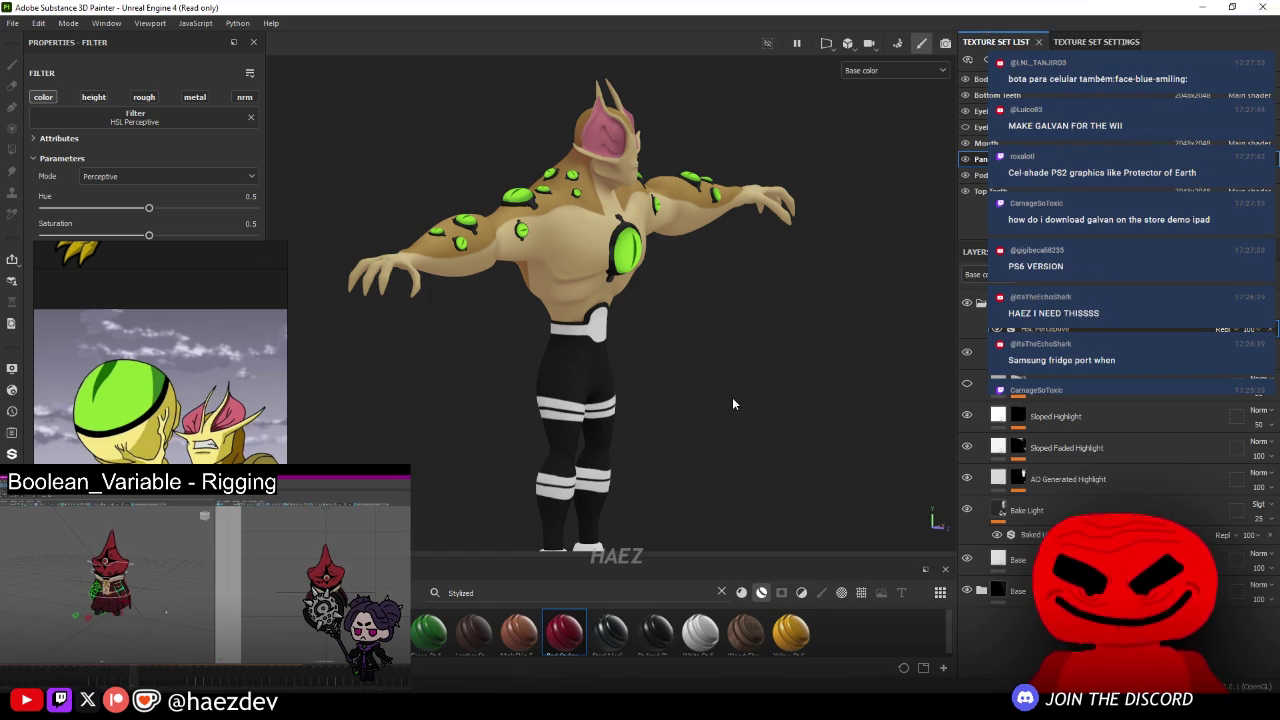
alt+drag(598, 453, 614, 405)
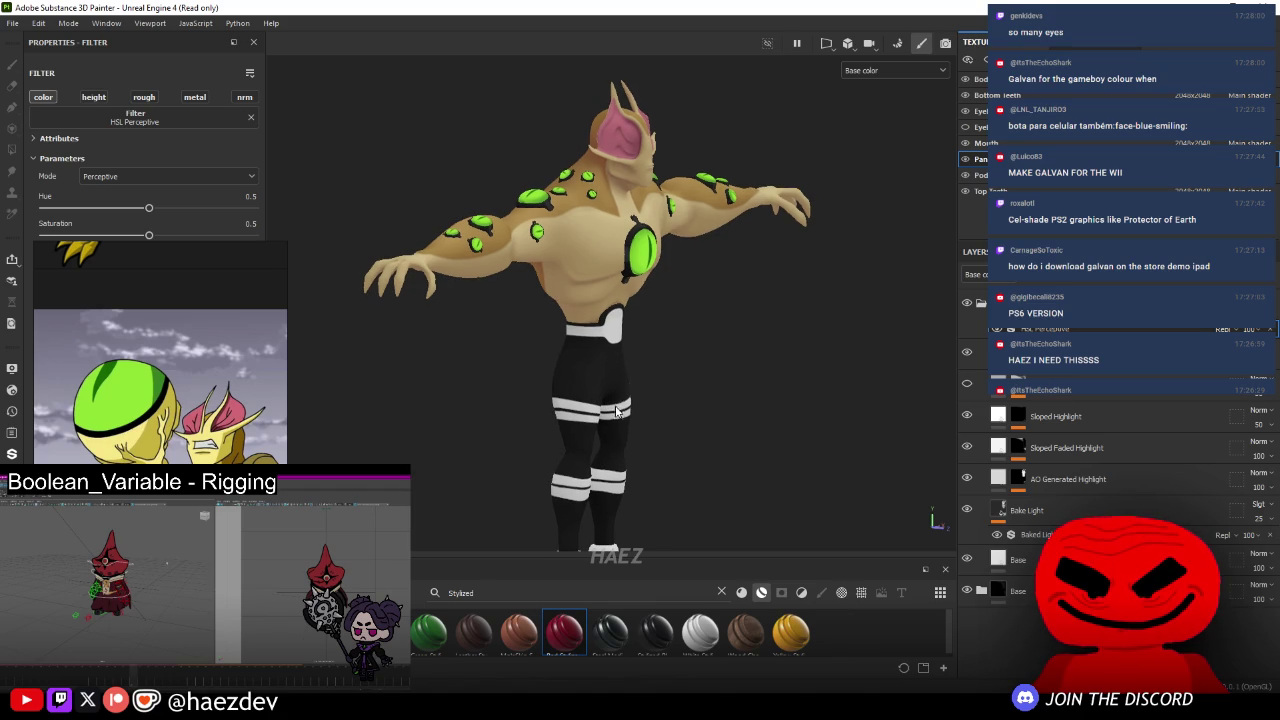
mouse_move(715, 373)
alt+mouse_down()
mouse_move(523, 377)
mouse_move(851, 373)
mouse_move(723, 366)
mouse_move(627, 404)
mouse_move(434, 363)
alt+mouse_up()
key(f)
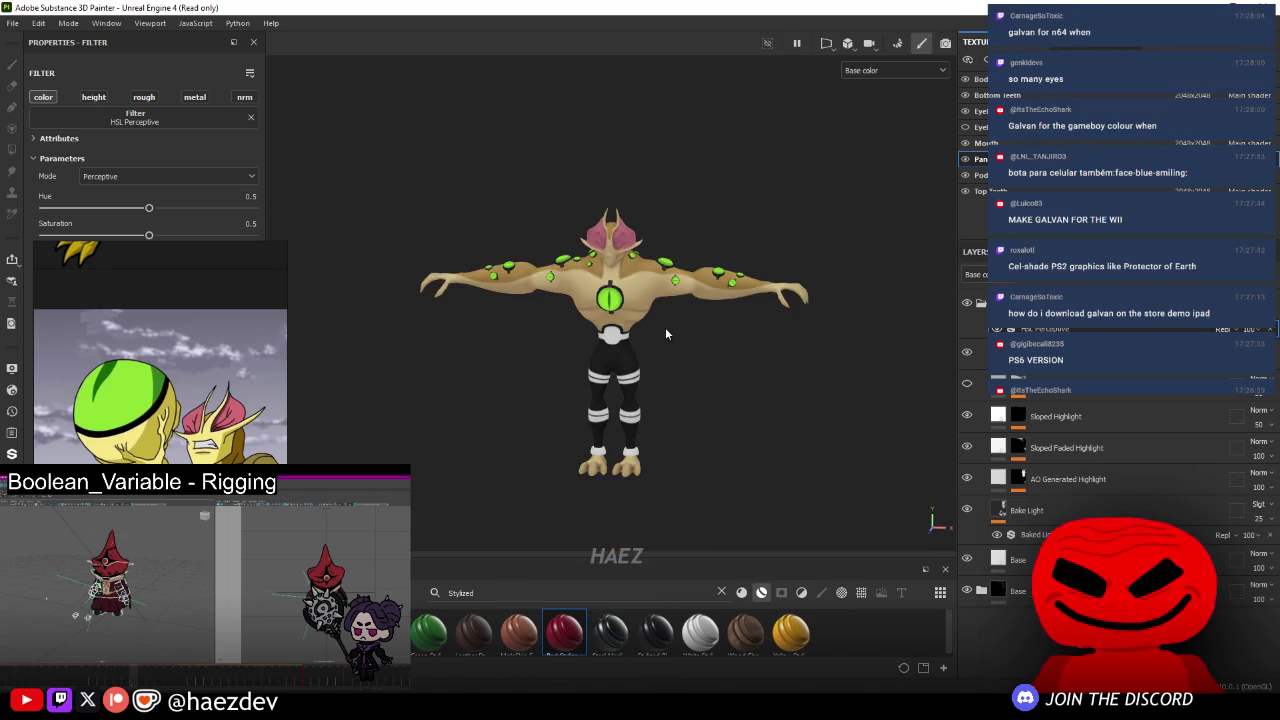
alt+drag(663, 320, 647, 278)
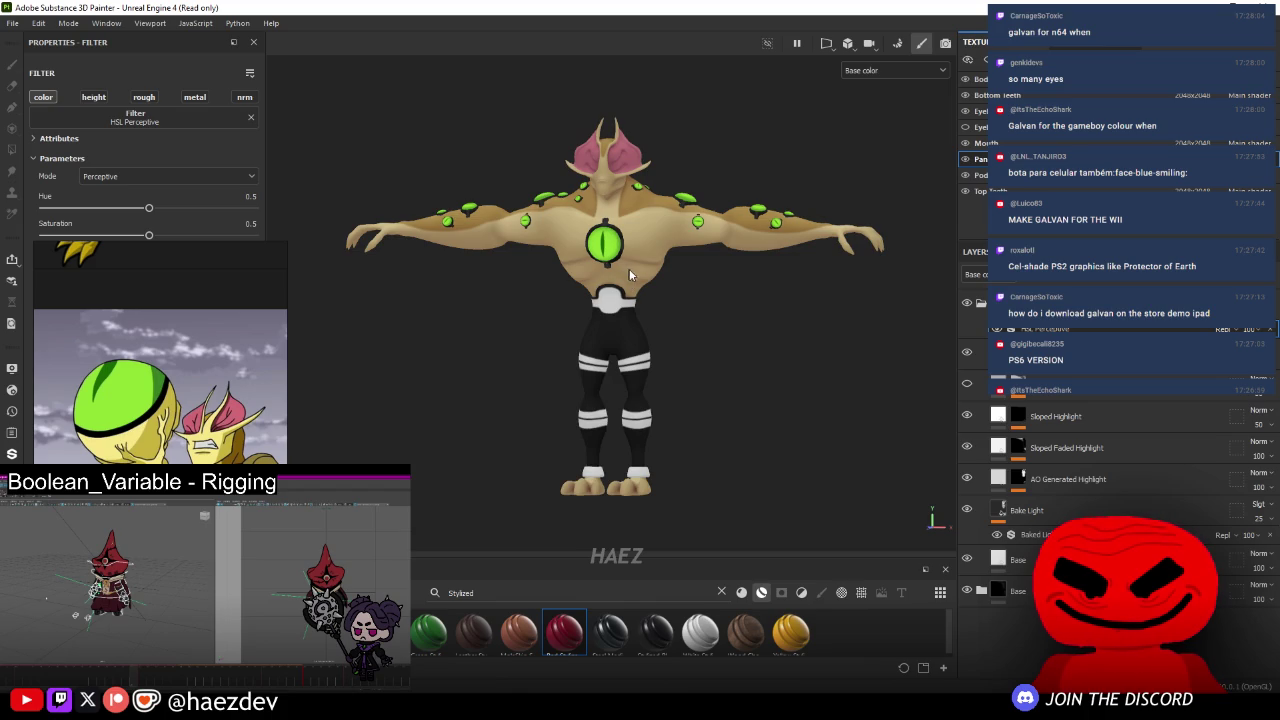
alt+drag(626, 276, 517, 180)
scroll(511, 297, up, 3)
mouse_move(511, 297)
alt+mouse_down()
mouse_move(583, 226)
mouse_move(671, 240)
alt+mouse_up()
scroll(671, 240, up, 3)
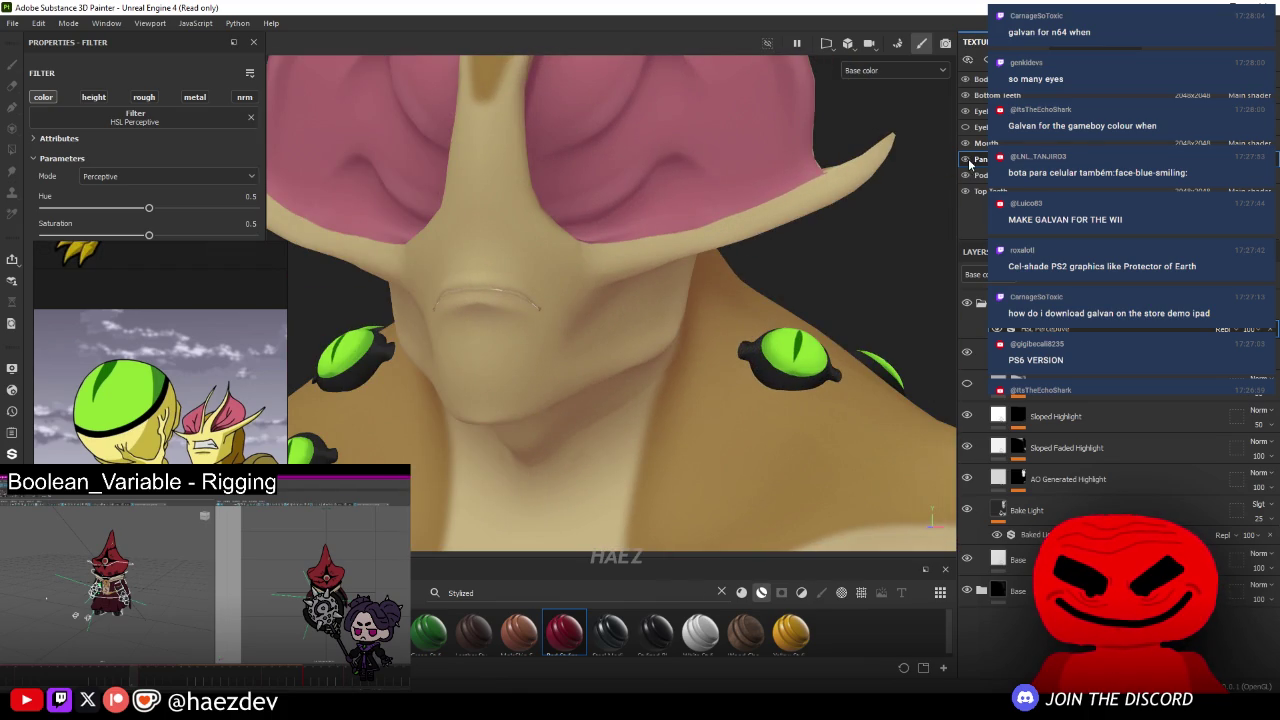
- Hide the body mesh and switch to the Mouth texture set
click(966, 79)
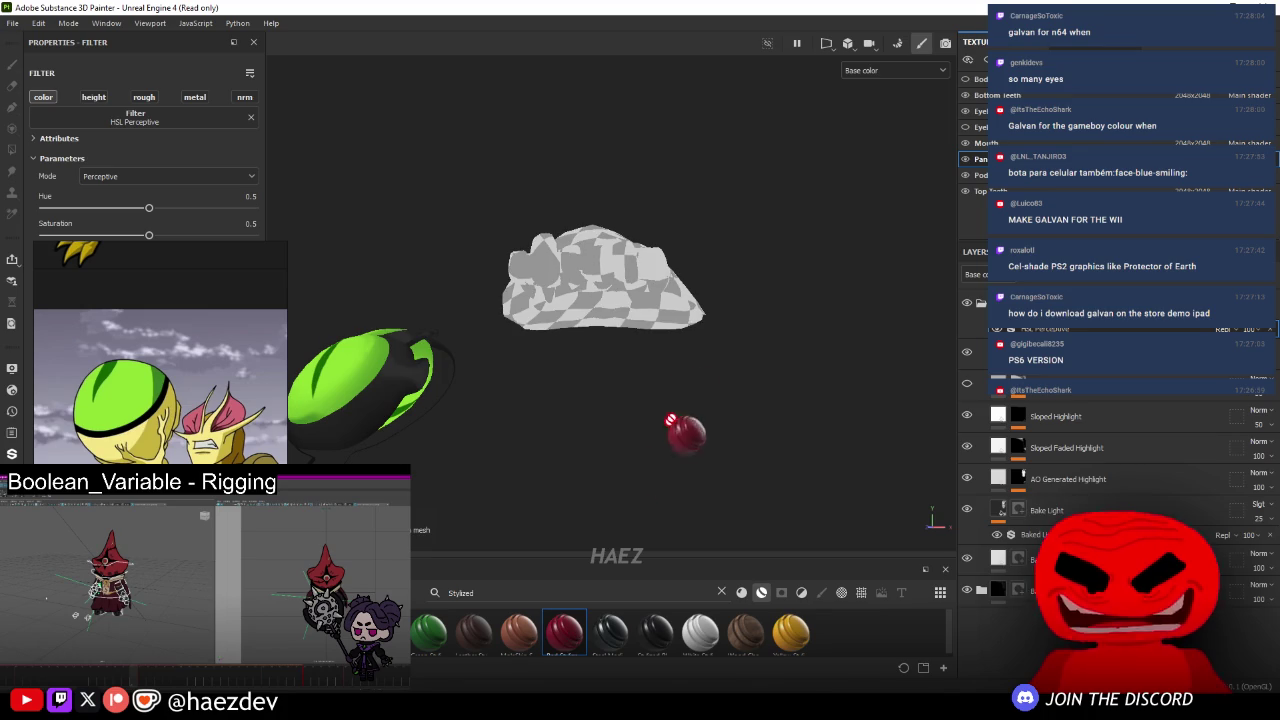
click(698, 320)
alt+drag(698, 320, 641, 358)
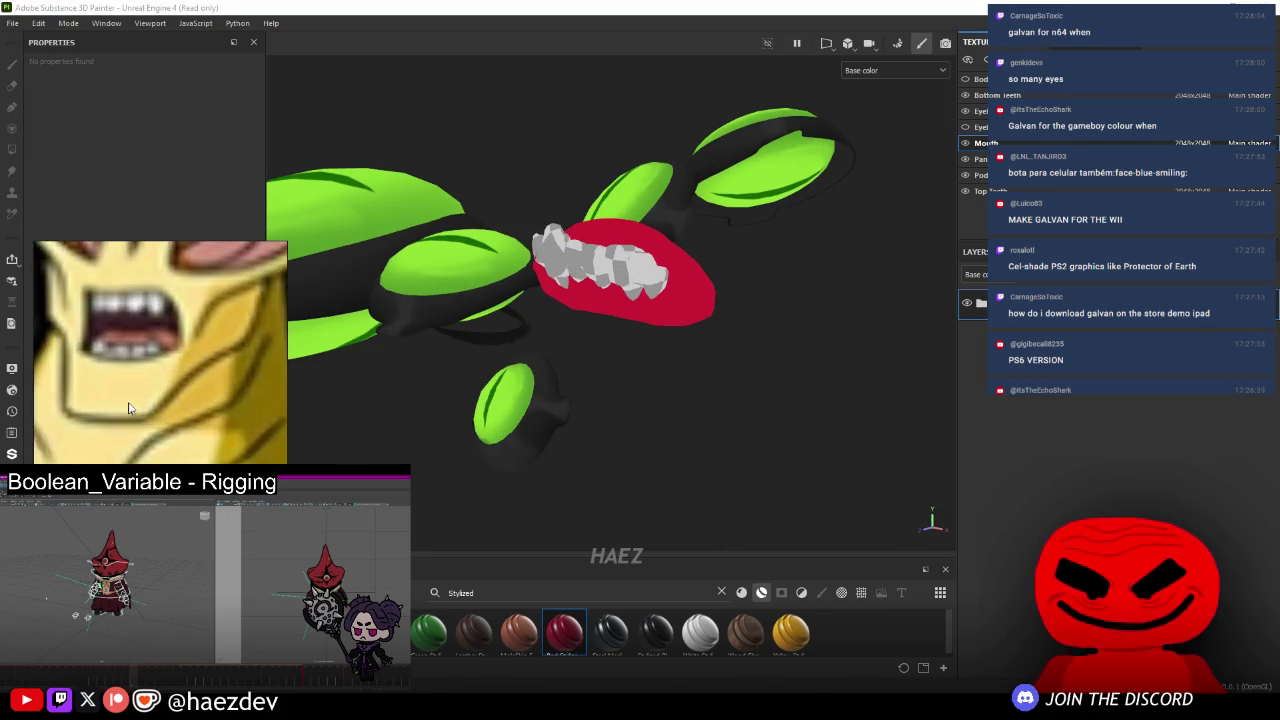
- Mute the gums with an HSL Perceptive filter (saturation 0.22, lightness 0.306), then hide the mouth mesh
right_click(1000, 452)
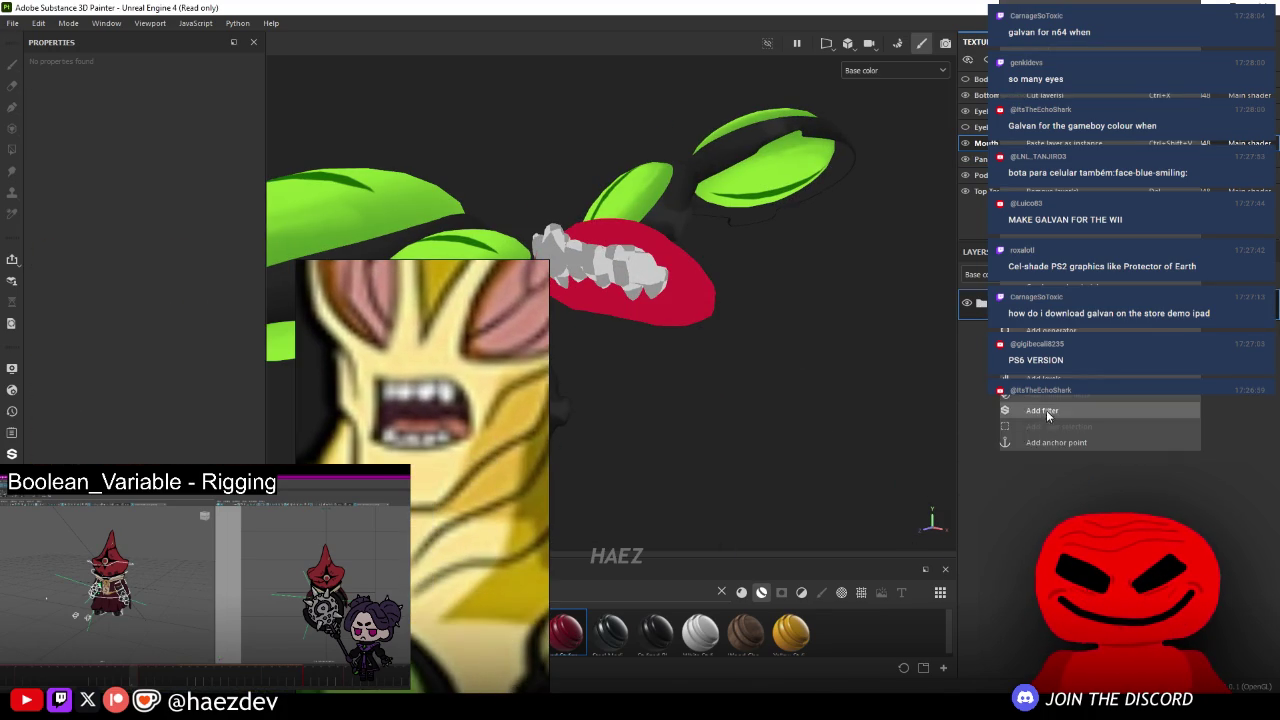
click(1045, 412)
click(88, 120)
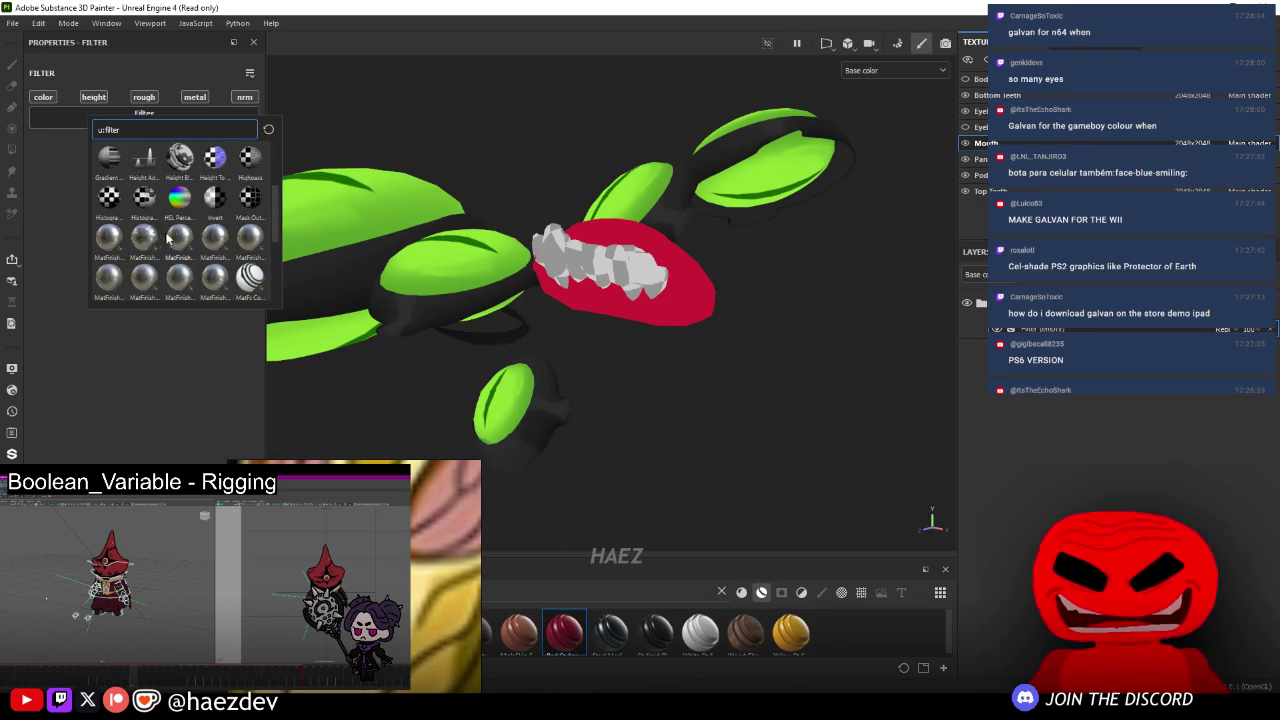
click(182, 210)
mouse_move(149, 235)
mouse_down()
mouse_move(123, 235)
mouse_move(110, 263)
mouse_move(79, 238)
mouse_up()
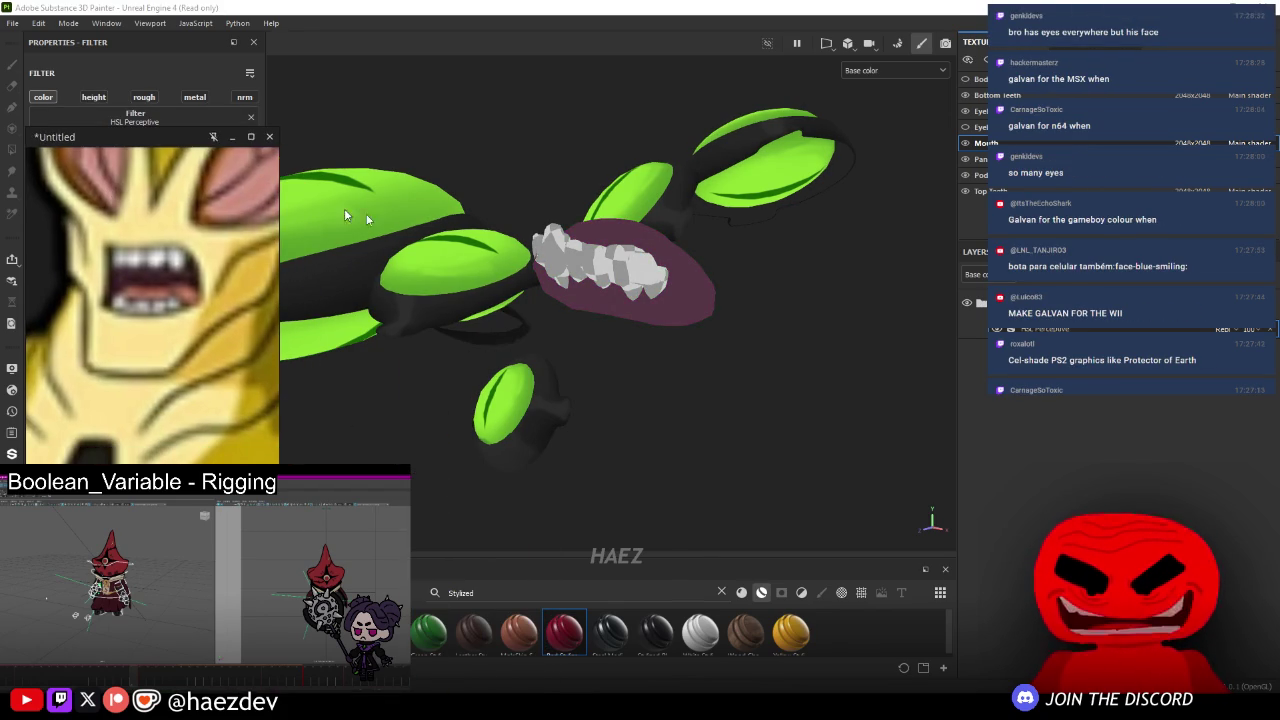
alt+middle_drag(695, 284, 755, 284)
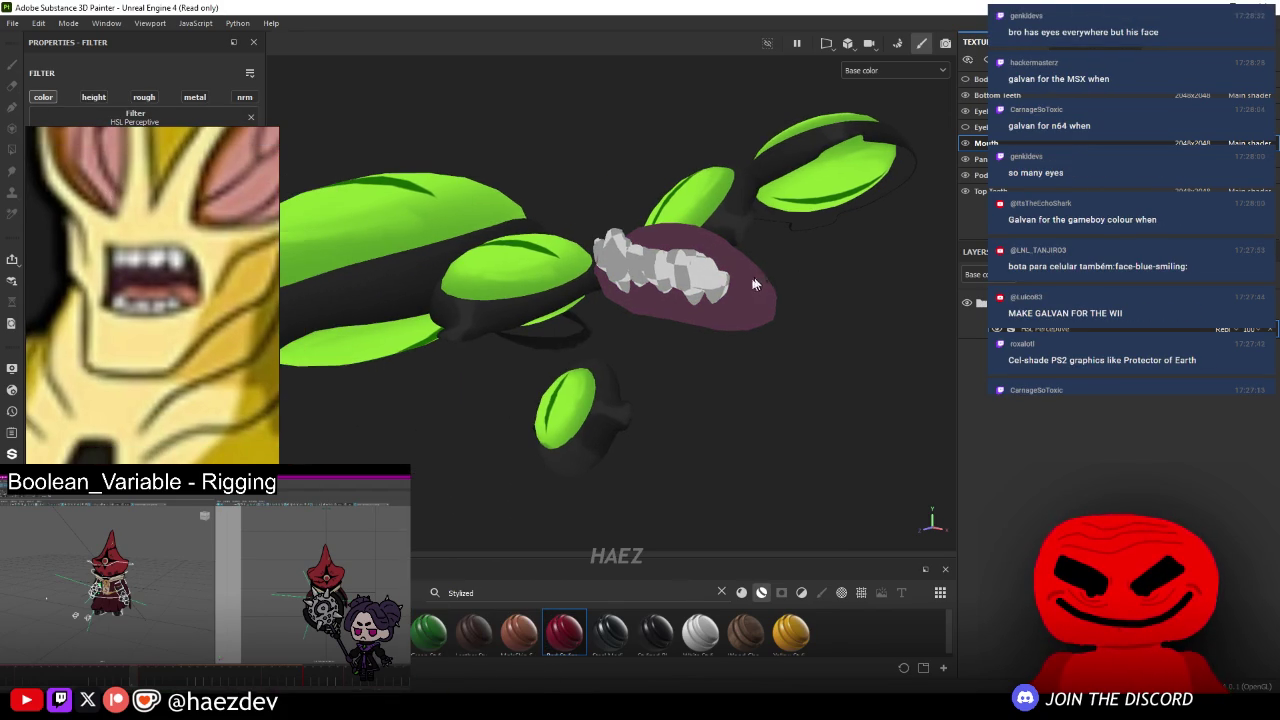
click(965, 144)
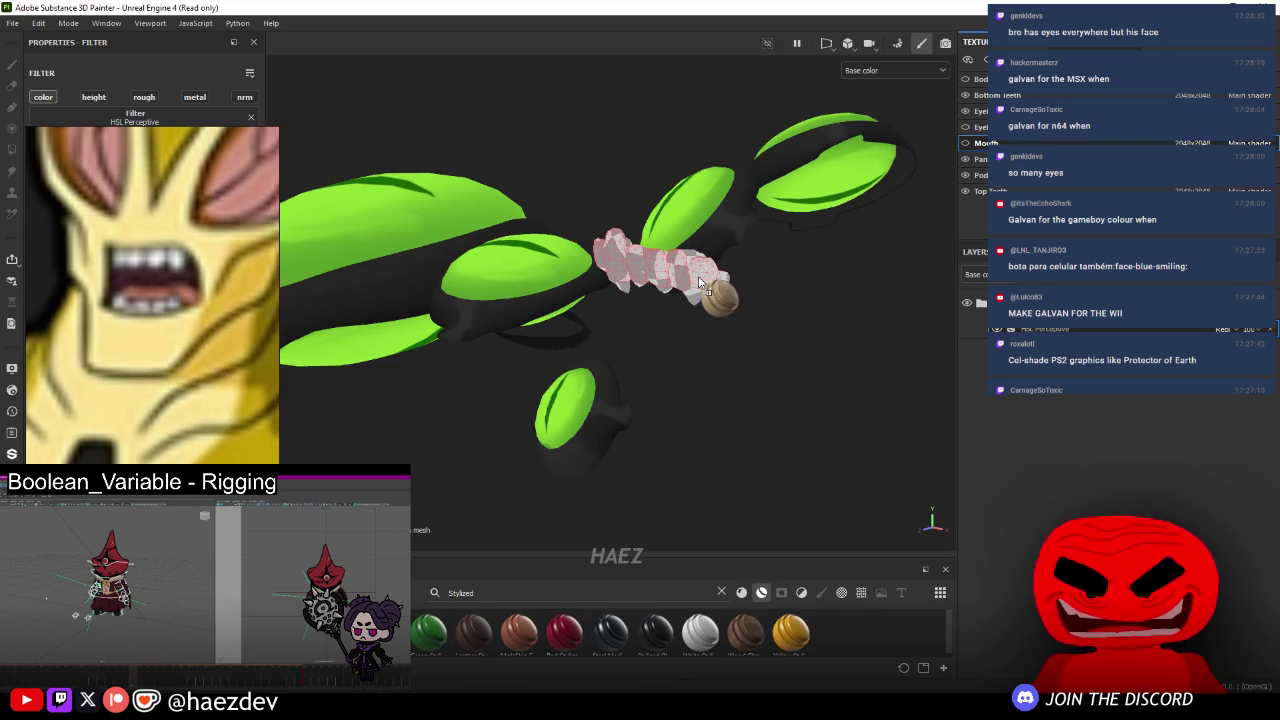
- Add an HSL Perceptive filter to the Top teeth: saturation 0.277, lightness 0.557
scroll(665, 330, up, 5)
click(693, 384)
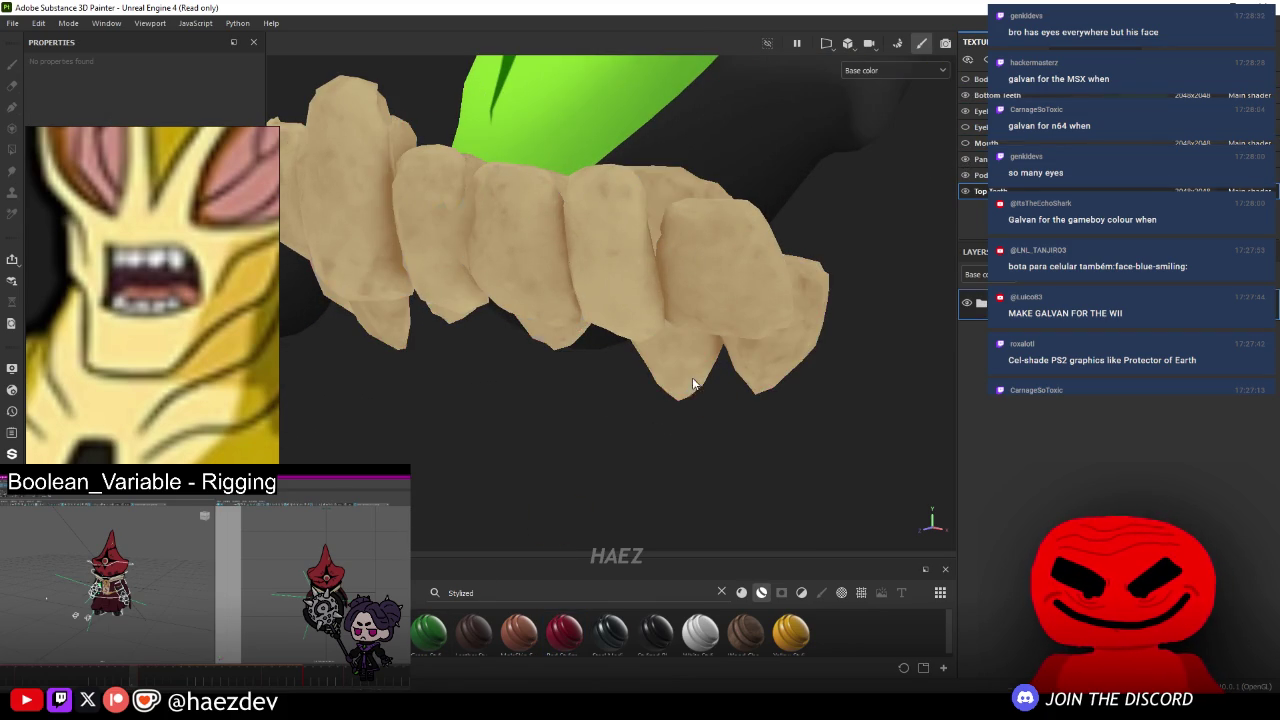
right_click(1024, 330)
click(1080, 508)
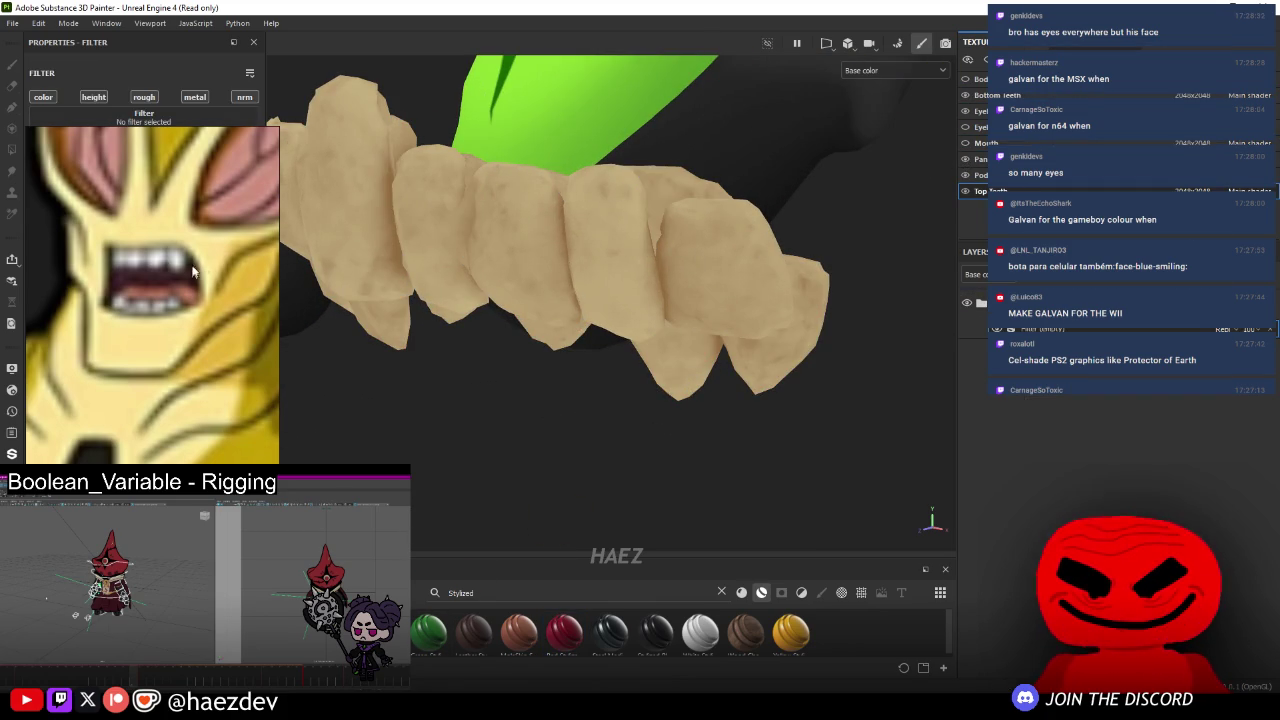
click(217, 113)
scroll(305, 195, down, 3)
click(272, 190)
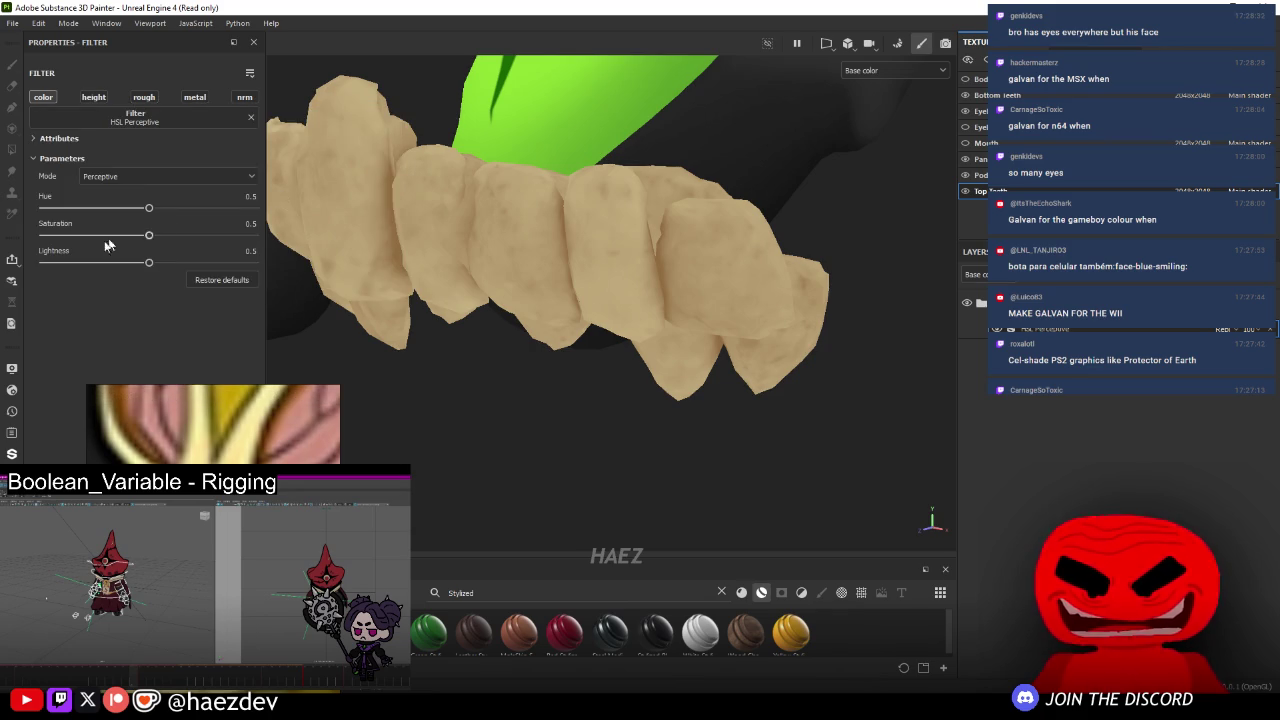
drag(146, 263, 174, 268)
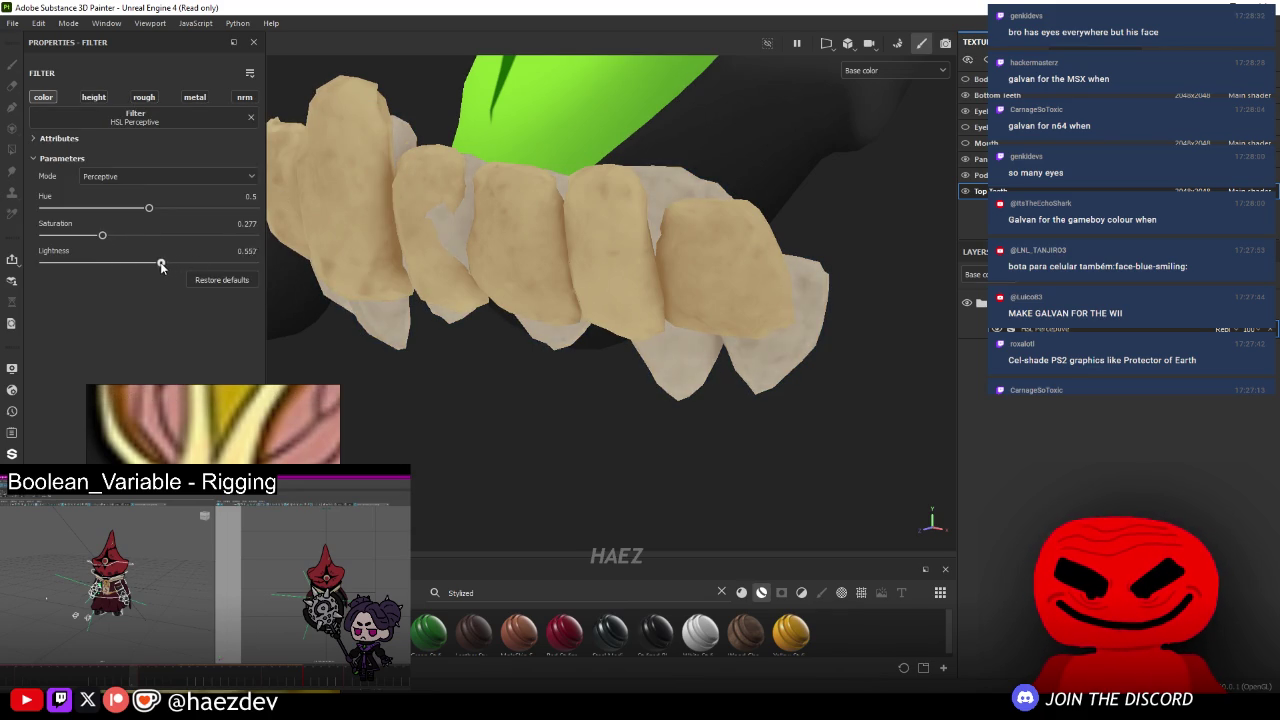
- Show the full character body again and frame the whole model
click(1005, 296)
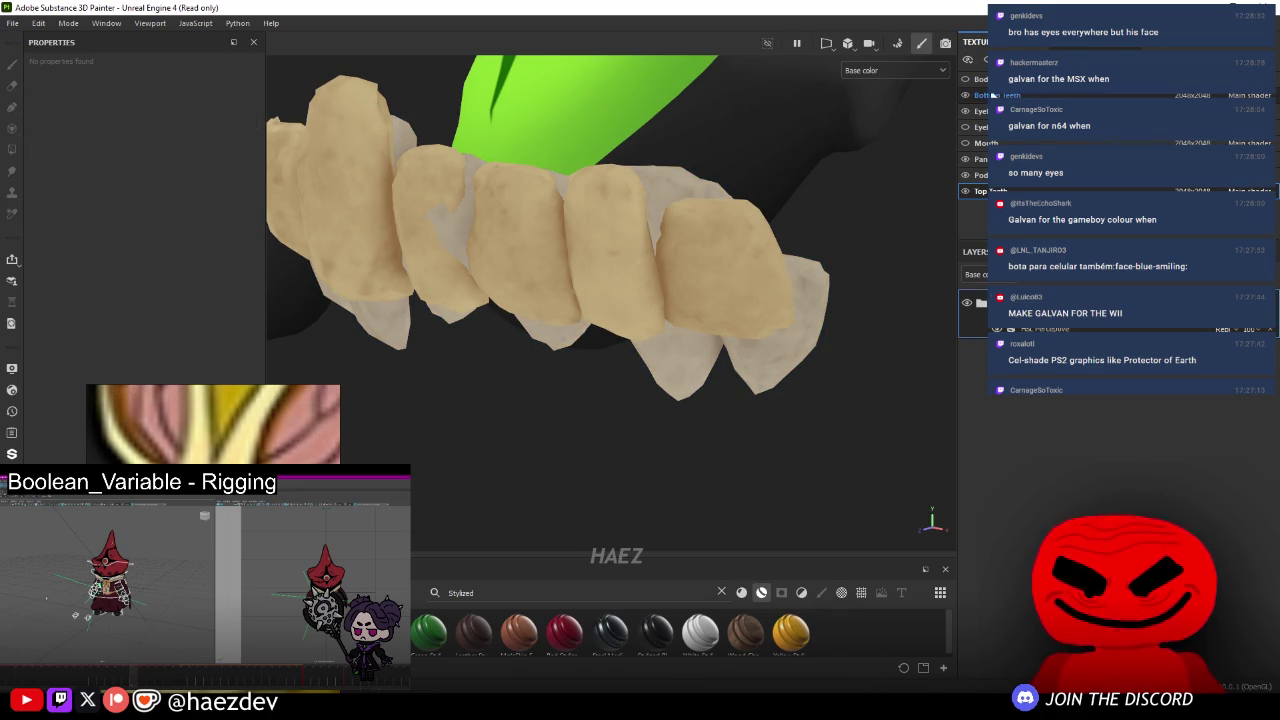
click(993, 95)
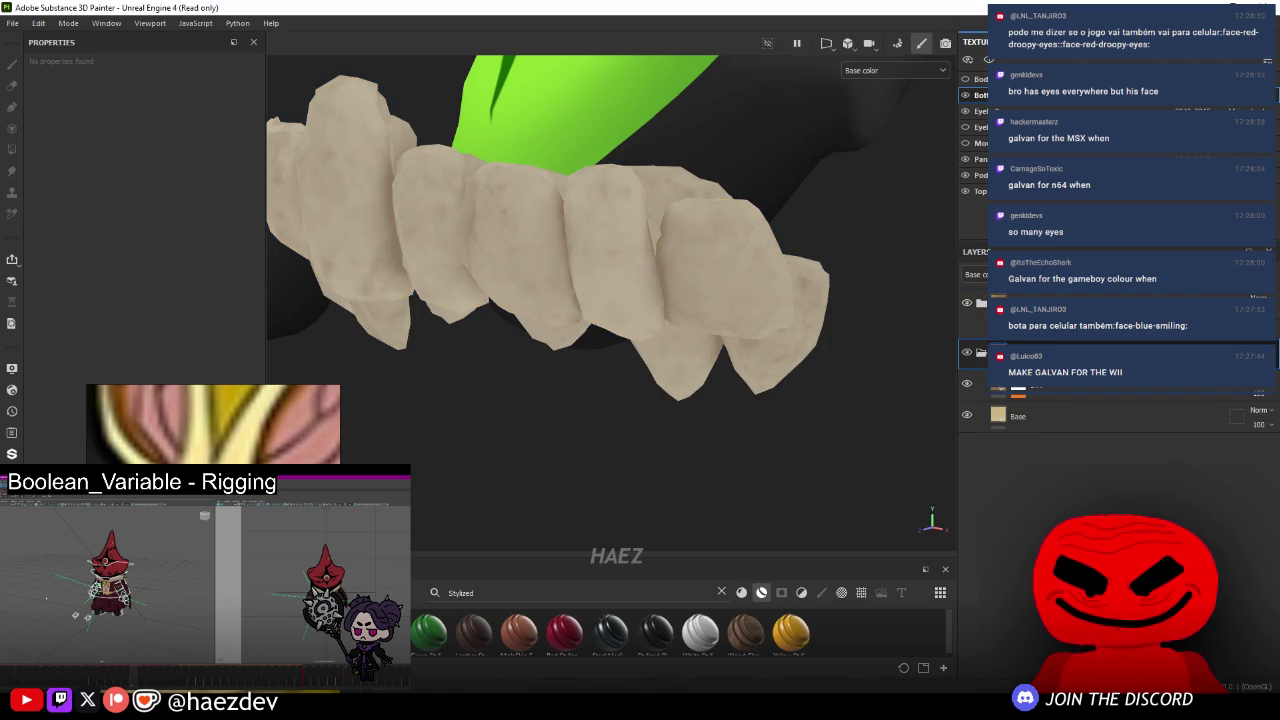
key(f)
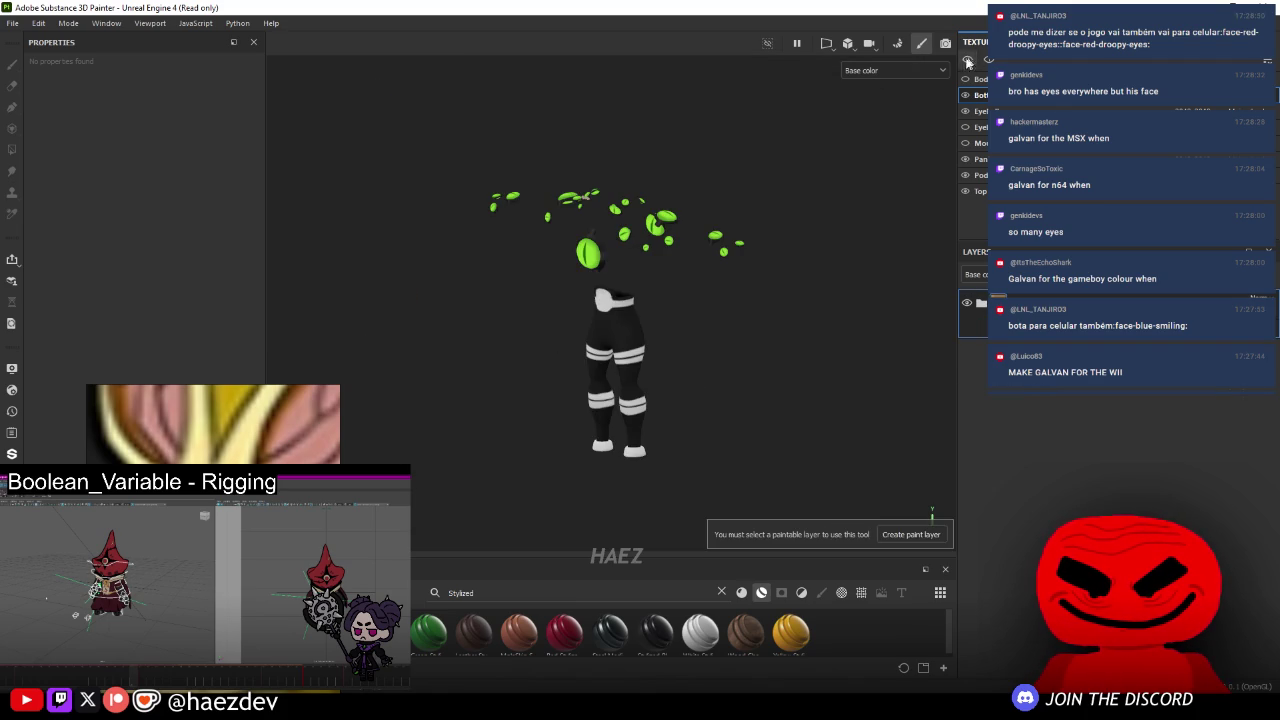
click(977, 62)
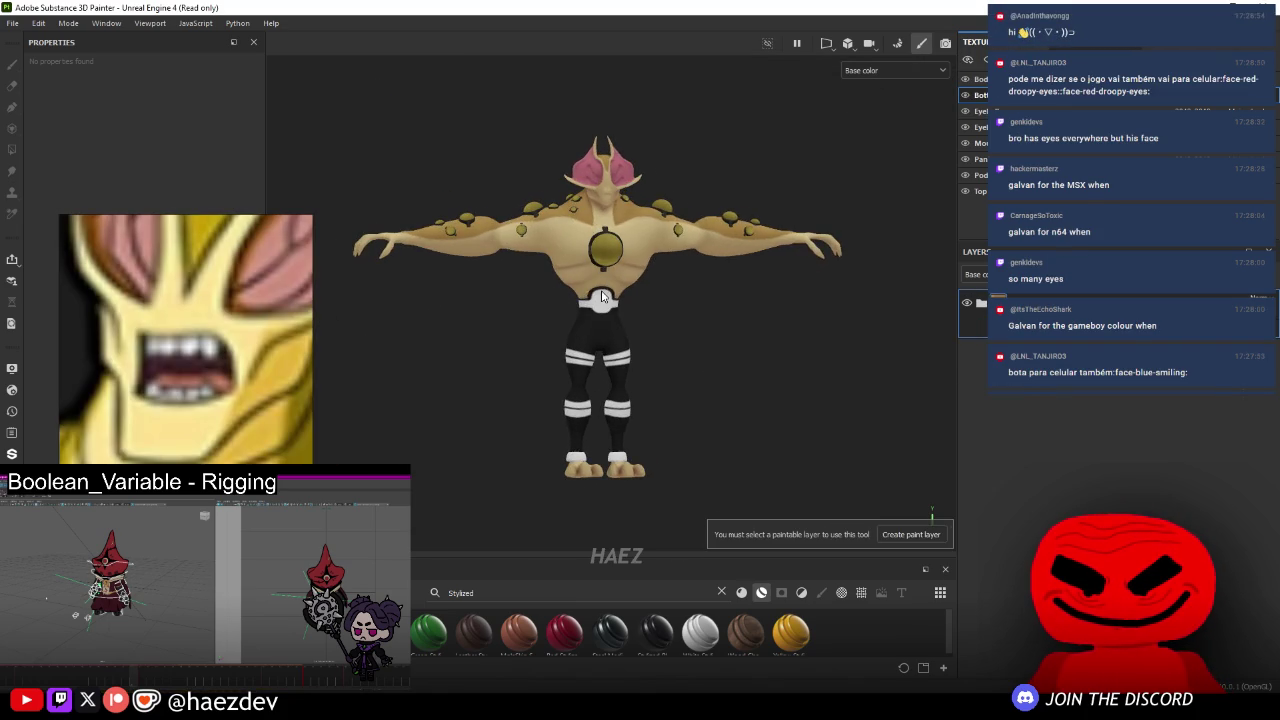
scroll(717, 237, up, 2)
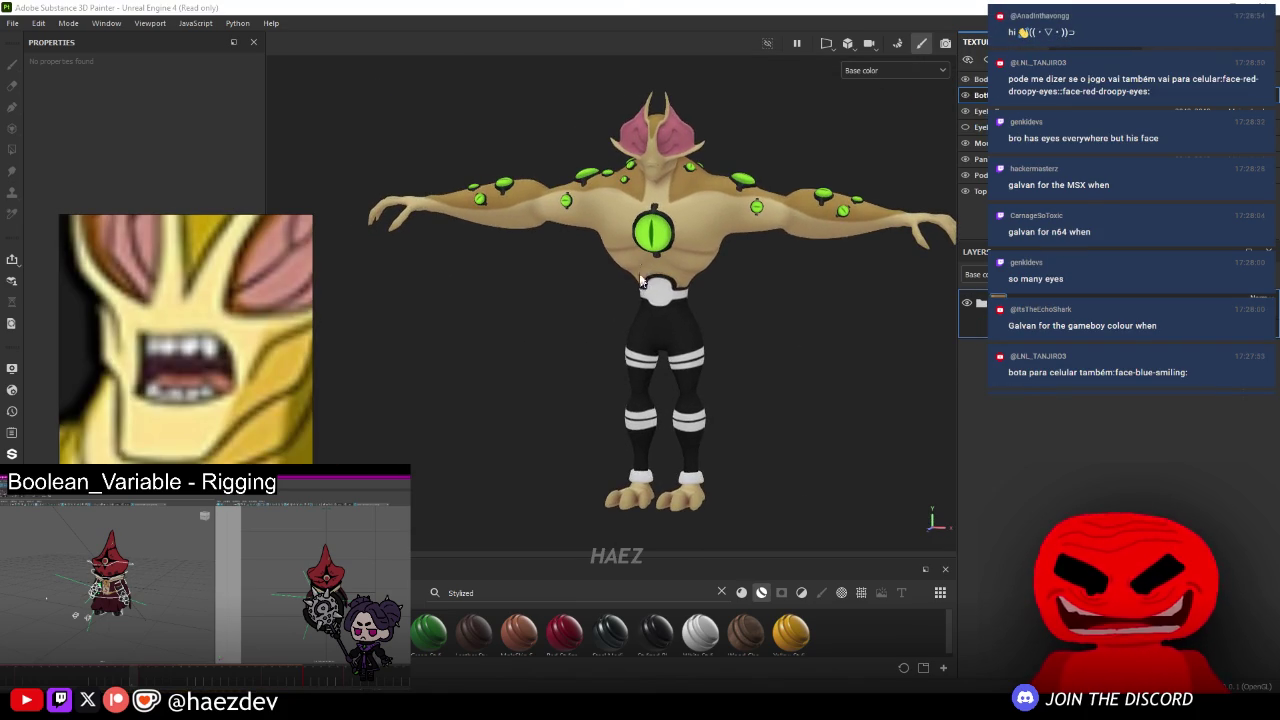
- Save the project as GALVAN_EyeGuy in Eye Guy's Project Files/SubstancePainter folder on drive G
key(ctrl+s)
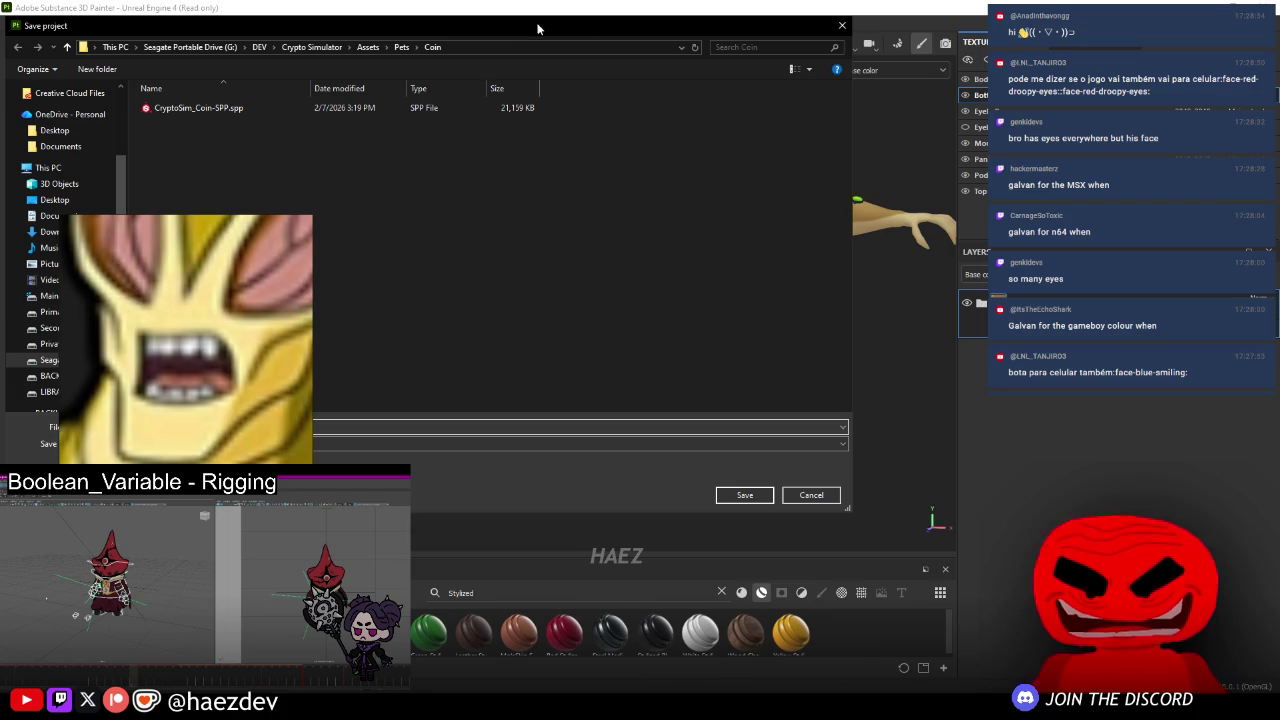
drag(536, 28, 747, 113)
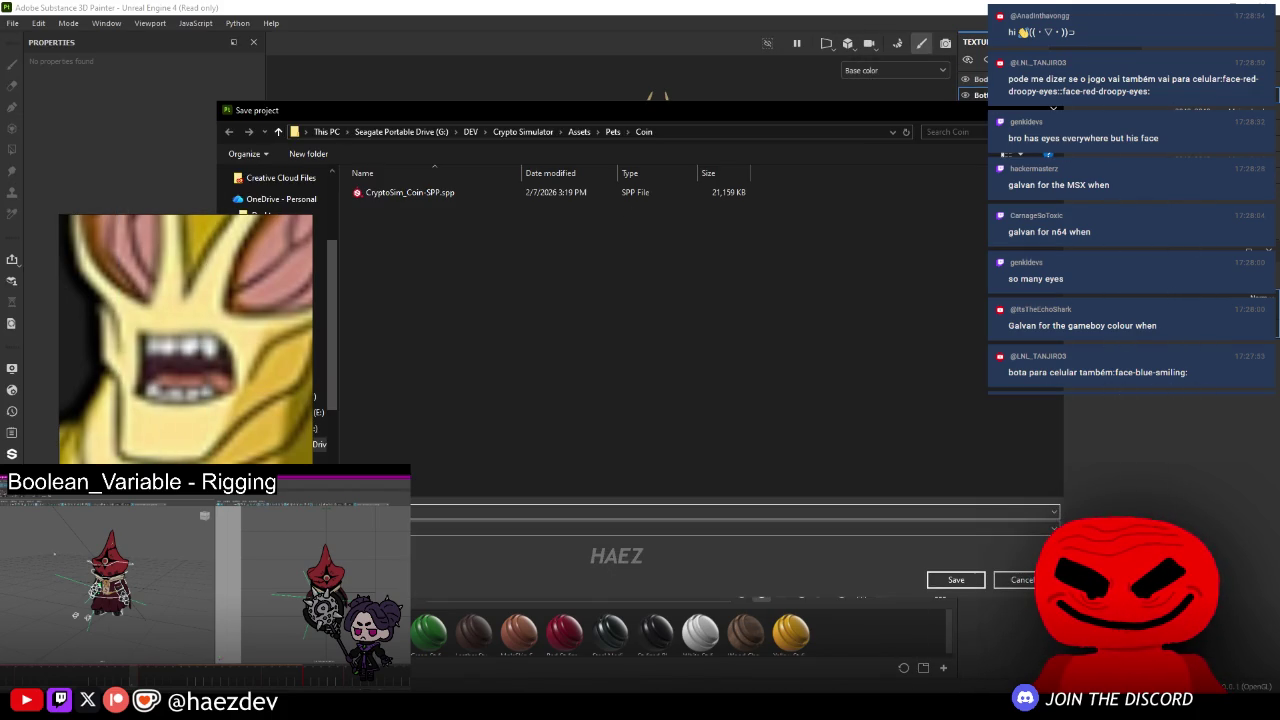
click(508, 93)
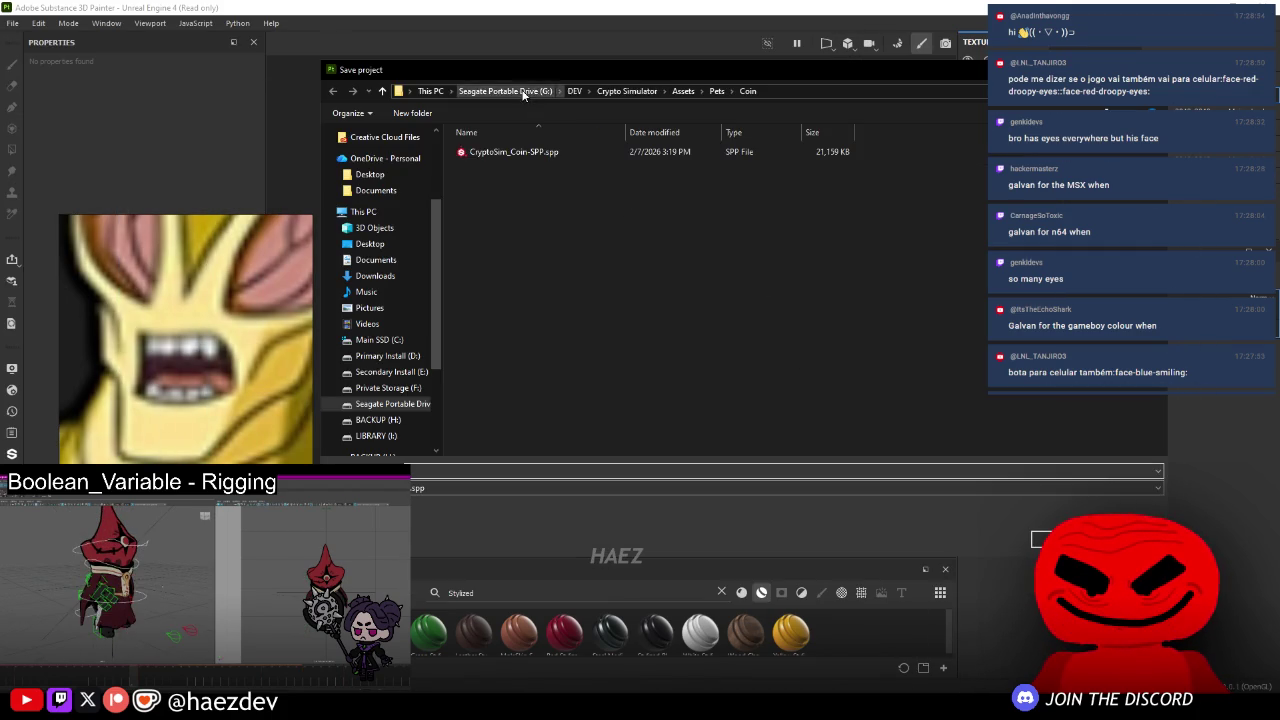
double_click(702, 170)
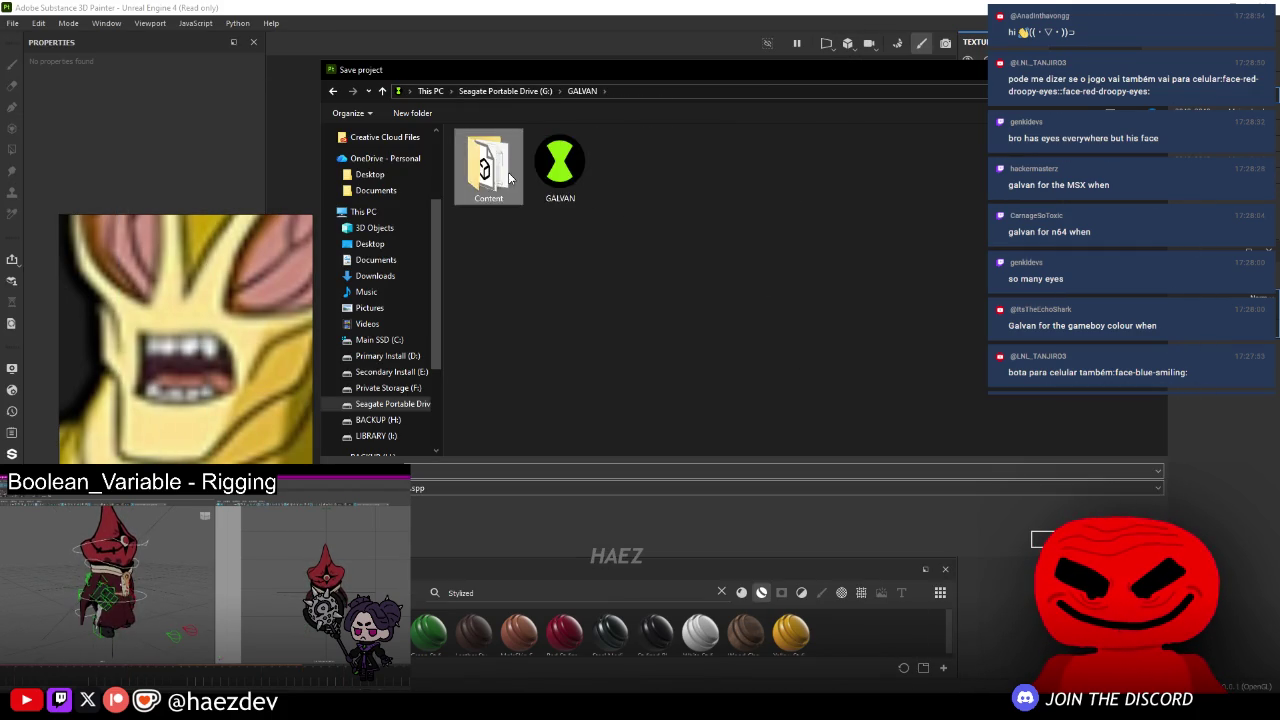
double_click(487, 165)
double_click(506, 166)
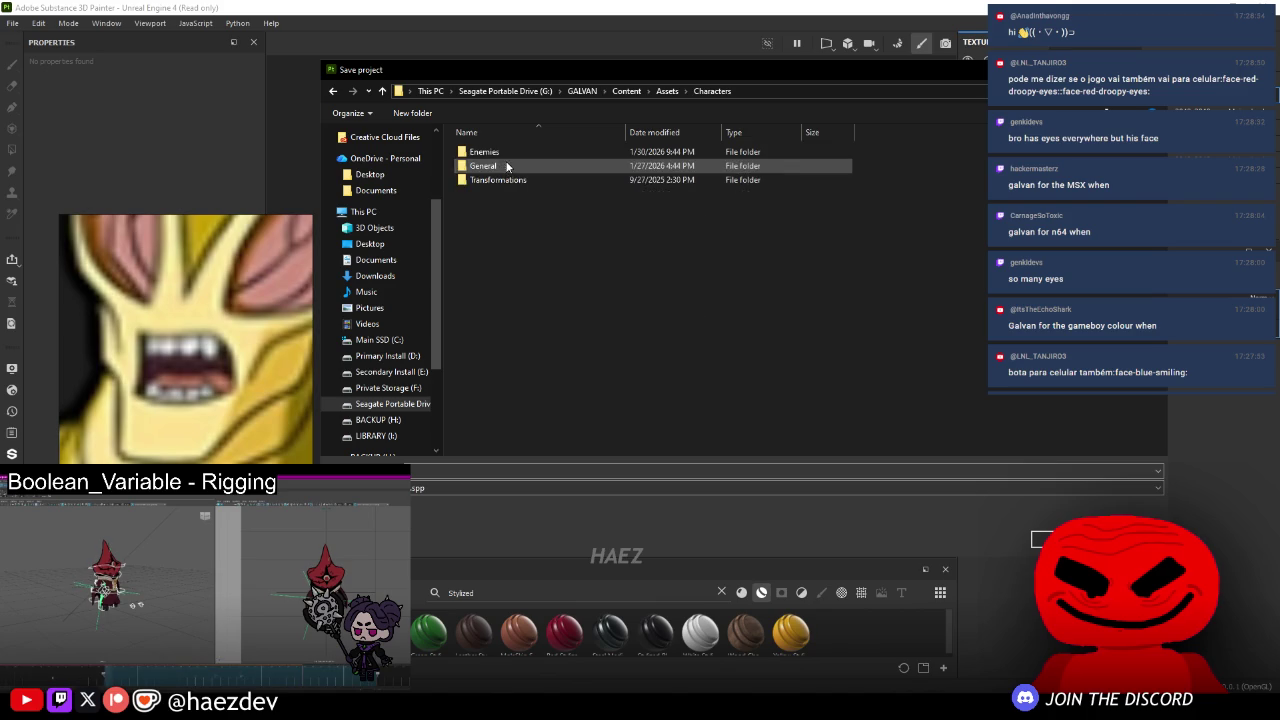
double_click(504, 179)
double_click(631, 165)
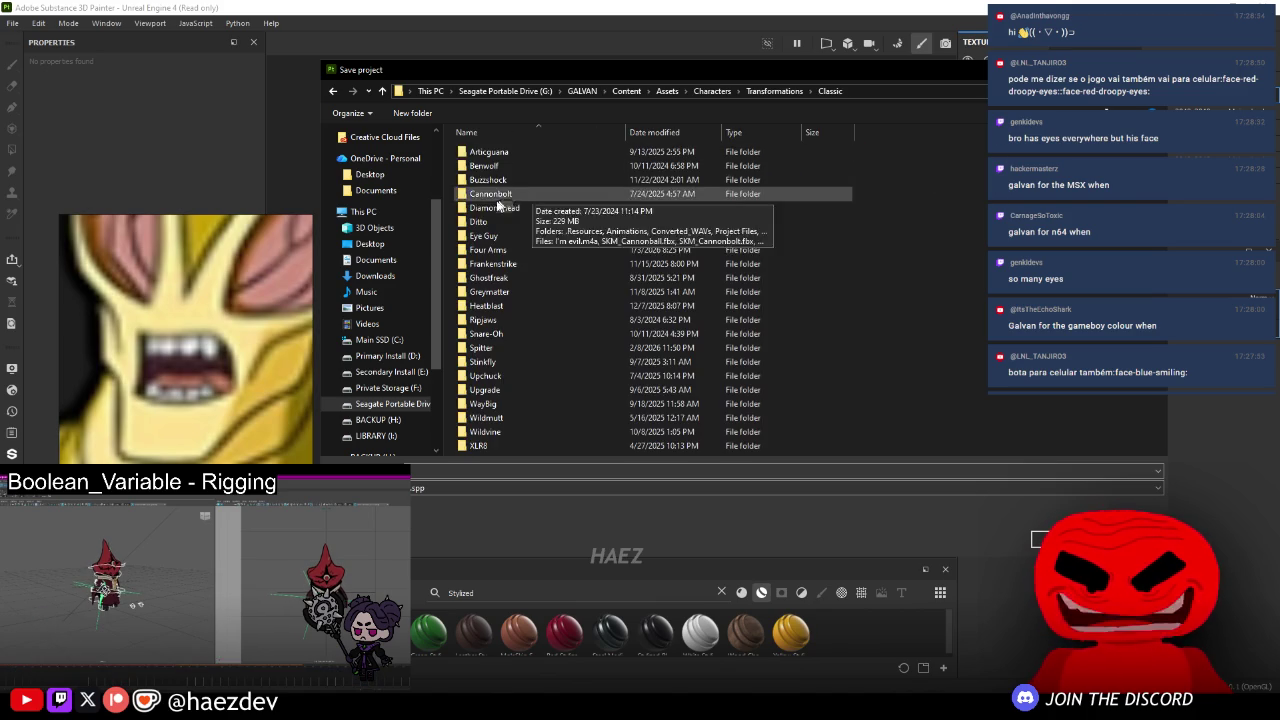
double_click(494, 236)
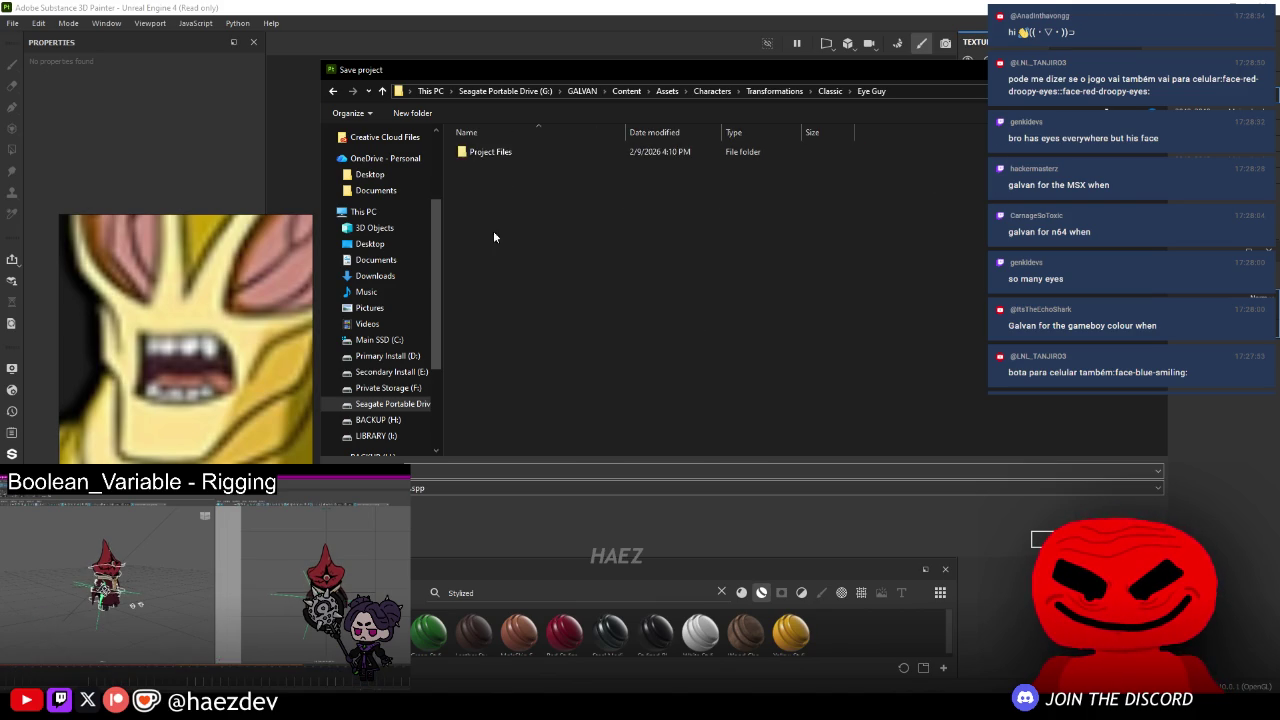
double_click(488, 151)
double_click(490, 166)
text(GALVAN_EyeGuy-s)
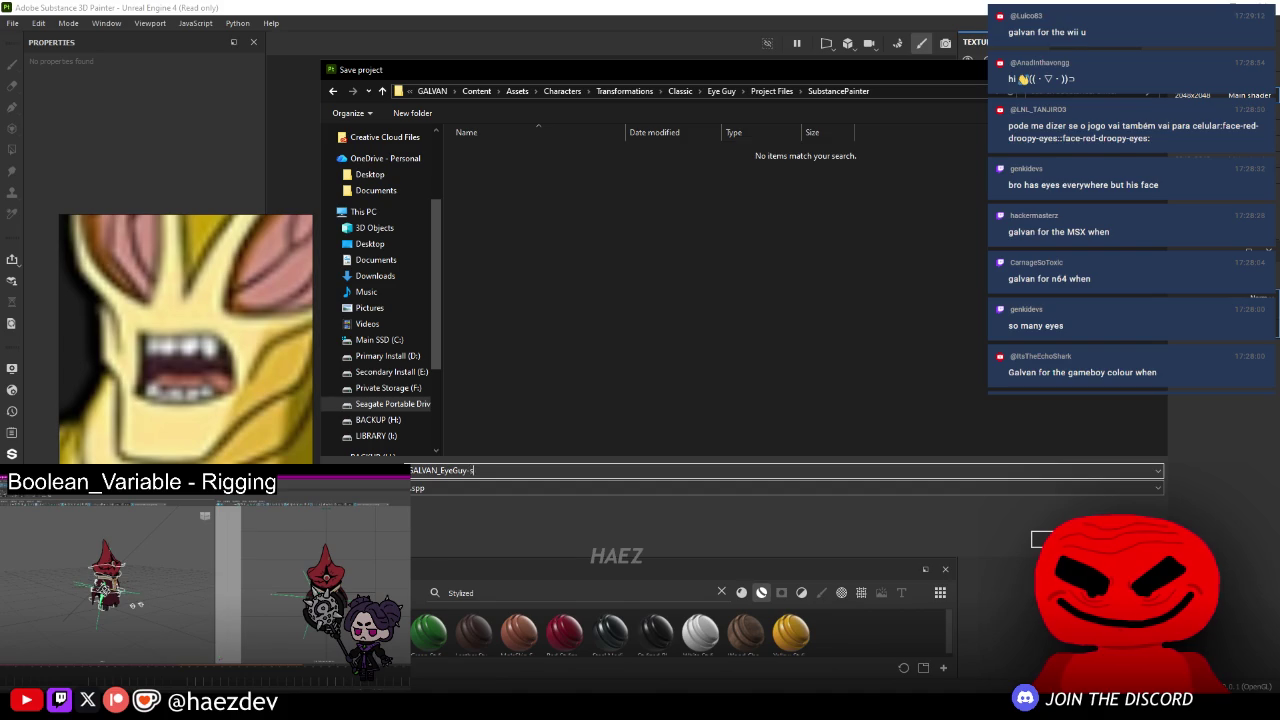
key(BackSpace)
key(Return)
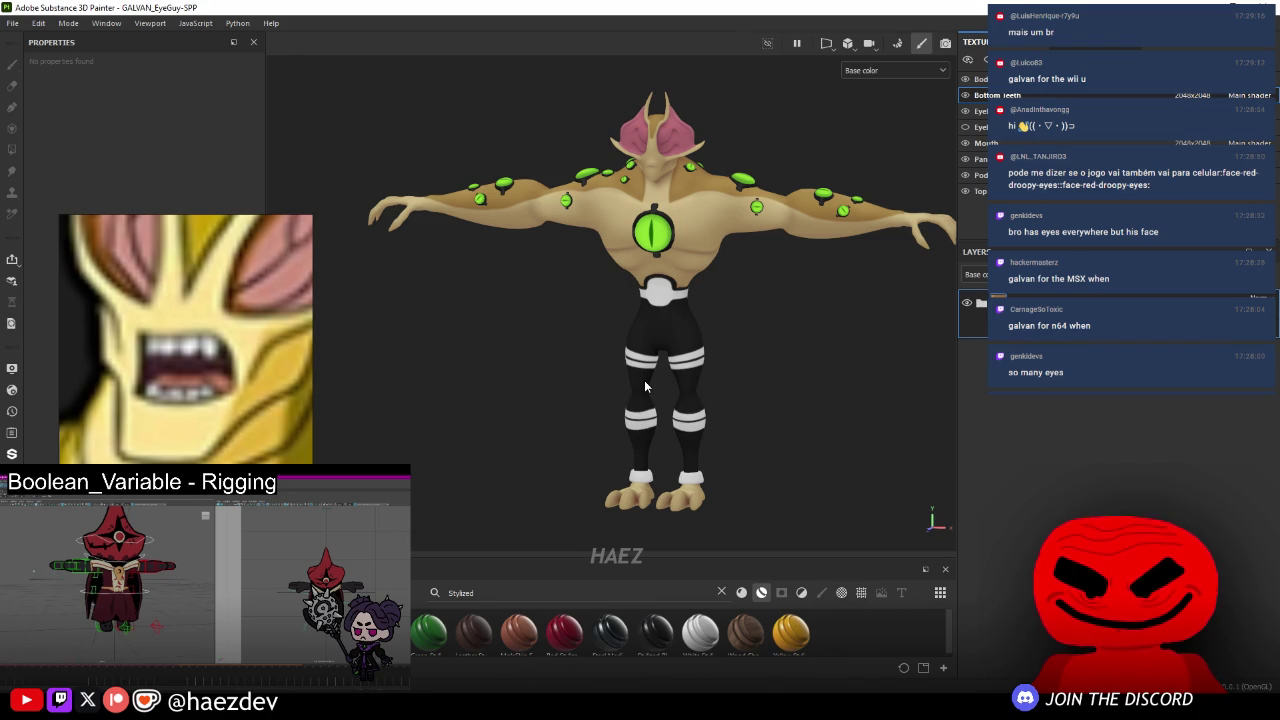
- Orbit to the model's back and switch the viewport from Base color to Material
scroll(684, 271, down, 3)
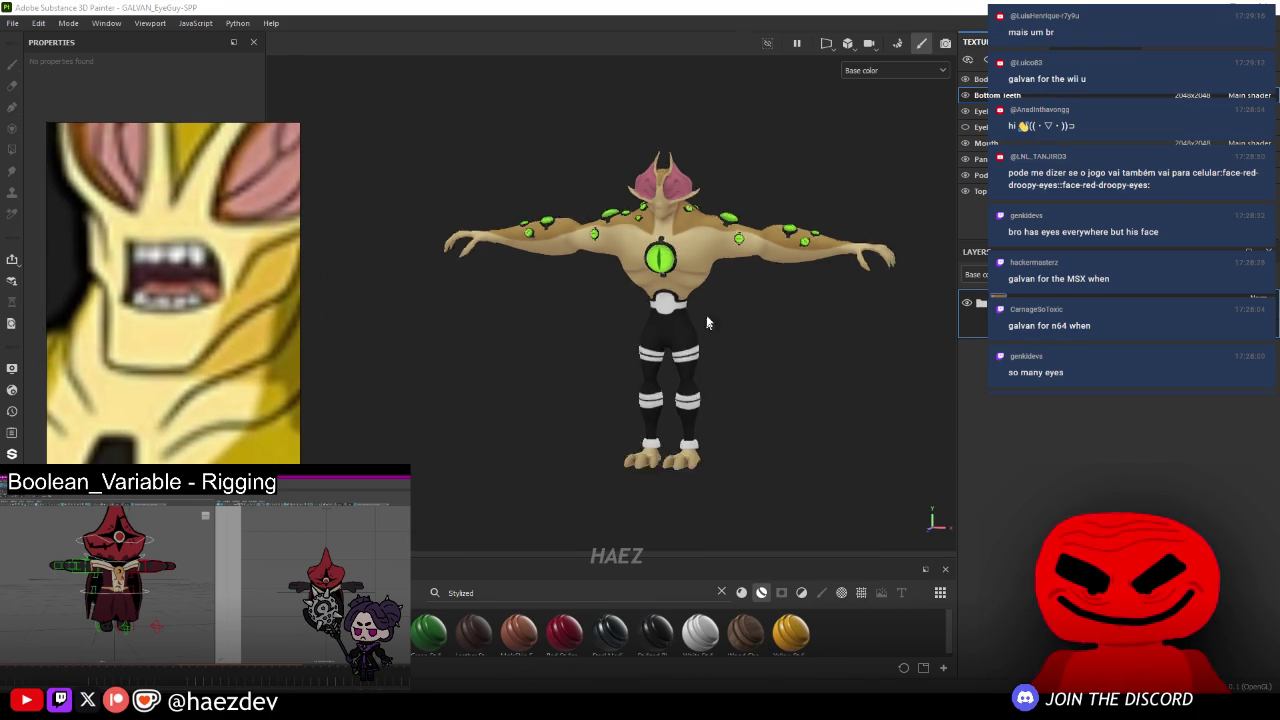
scroll(684, 271, up, 5)
scroll(684, 271, down, 2)
mouse_move(684, 271)
alt+mouse_down()
mouse_move(960, 243)
mouse_move(489, 346)
mouse_move(560, 330)
alt+mouse_up()
scroll(600, 300, up, 3)
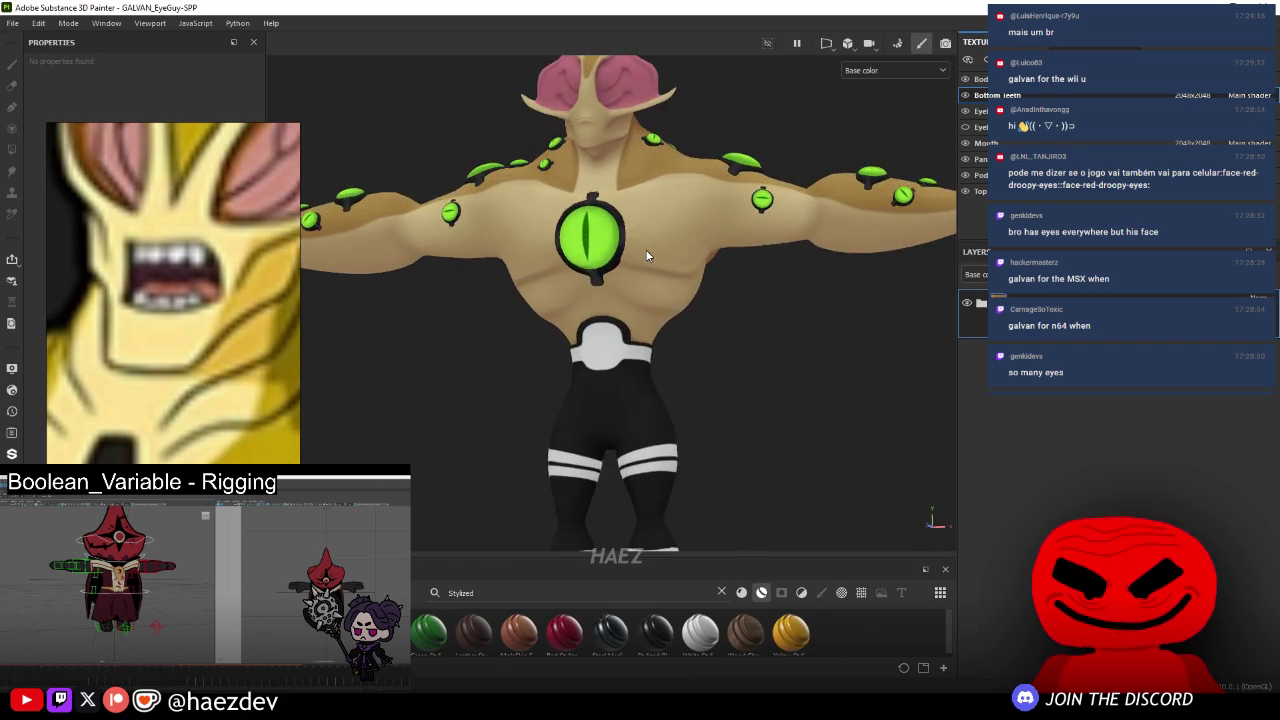
scroll(600, 300, up, 2)
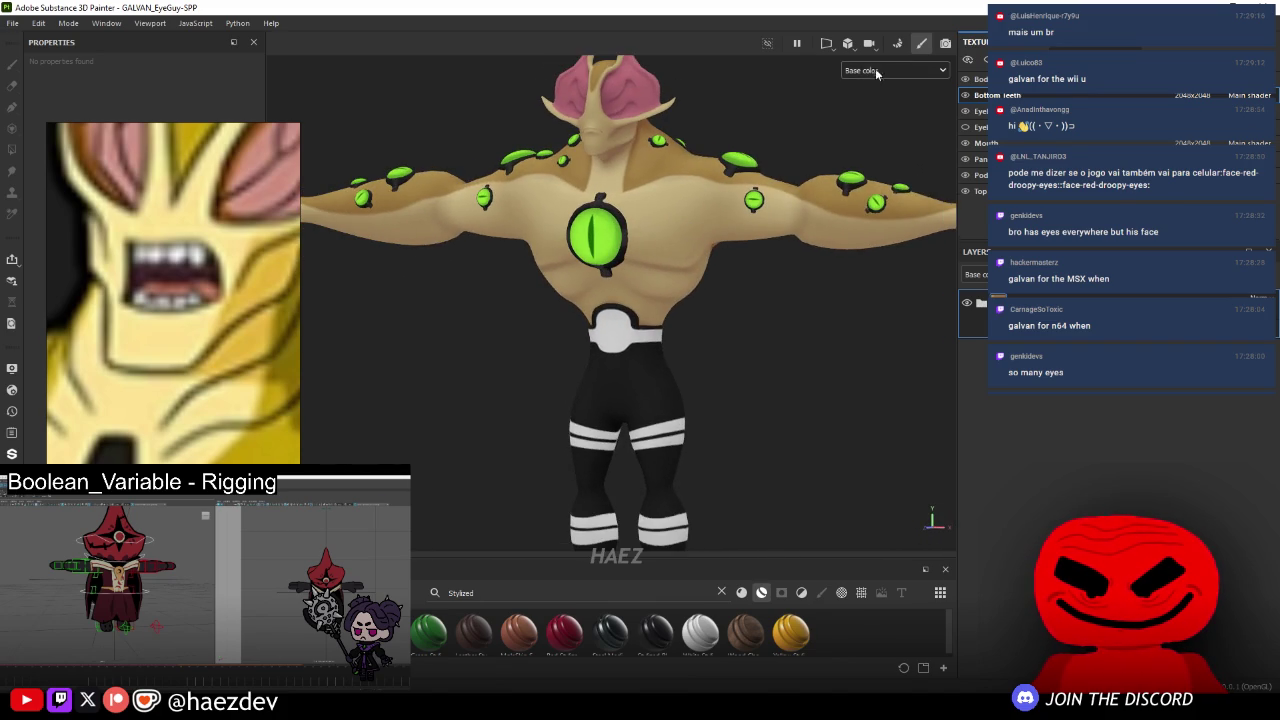
click(877, 73)
click(877, 97)
- Hide the panels to review the shaded model from the front, then restore them
scroll(725, 223, down, 3)
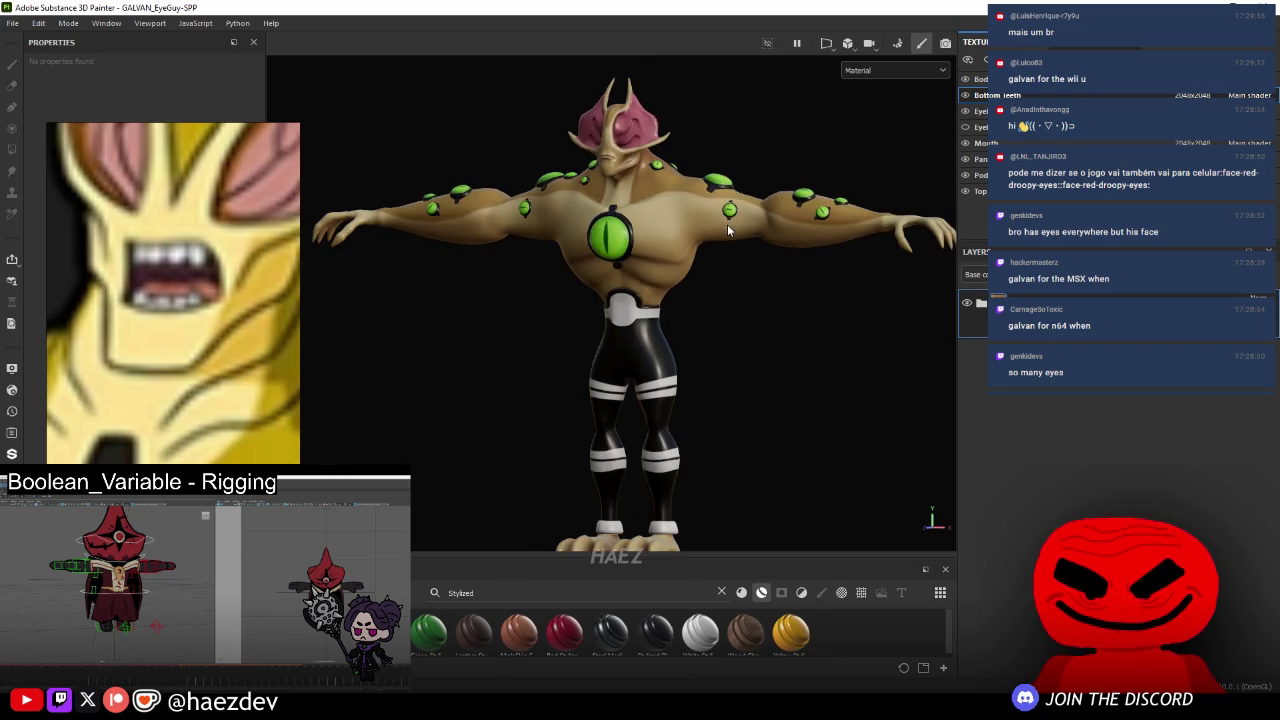
key(Tab)
alt+drag(747, 306, 716, 322)
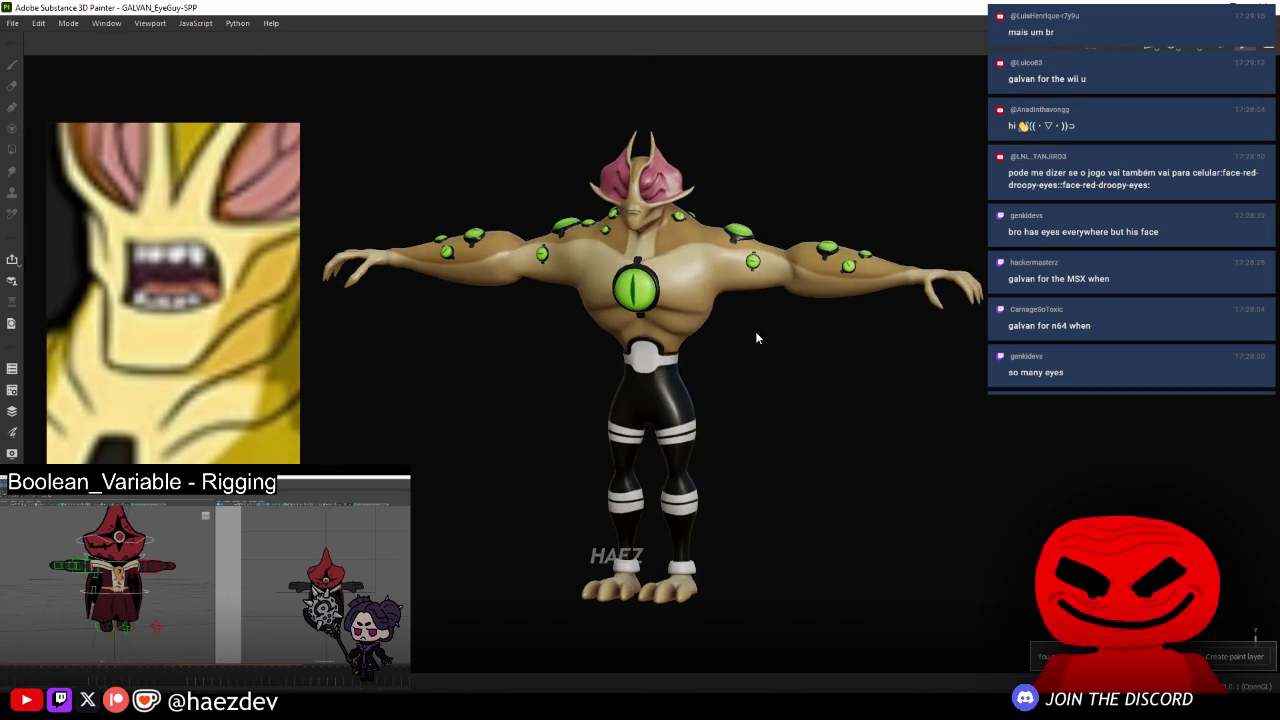
key(Tab)
scroll(604, 171, up, 2)
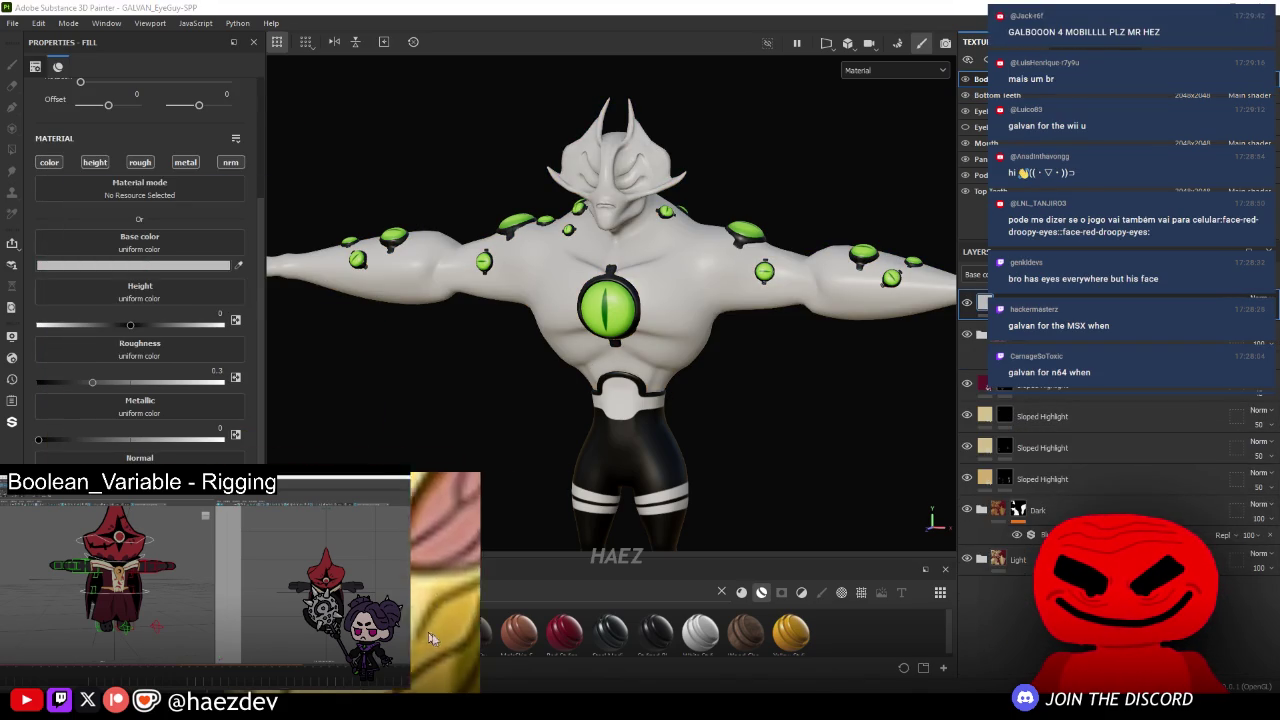
- Turn off the fill layer's colour, height and normal channels, removing the light-grey fill
click(49, 162)
click(95, 162)
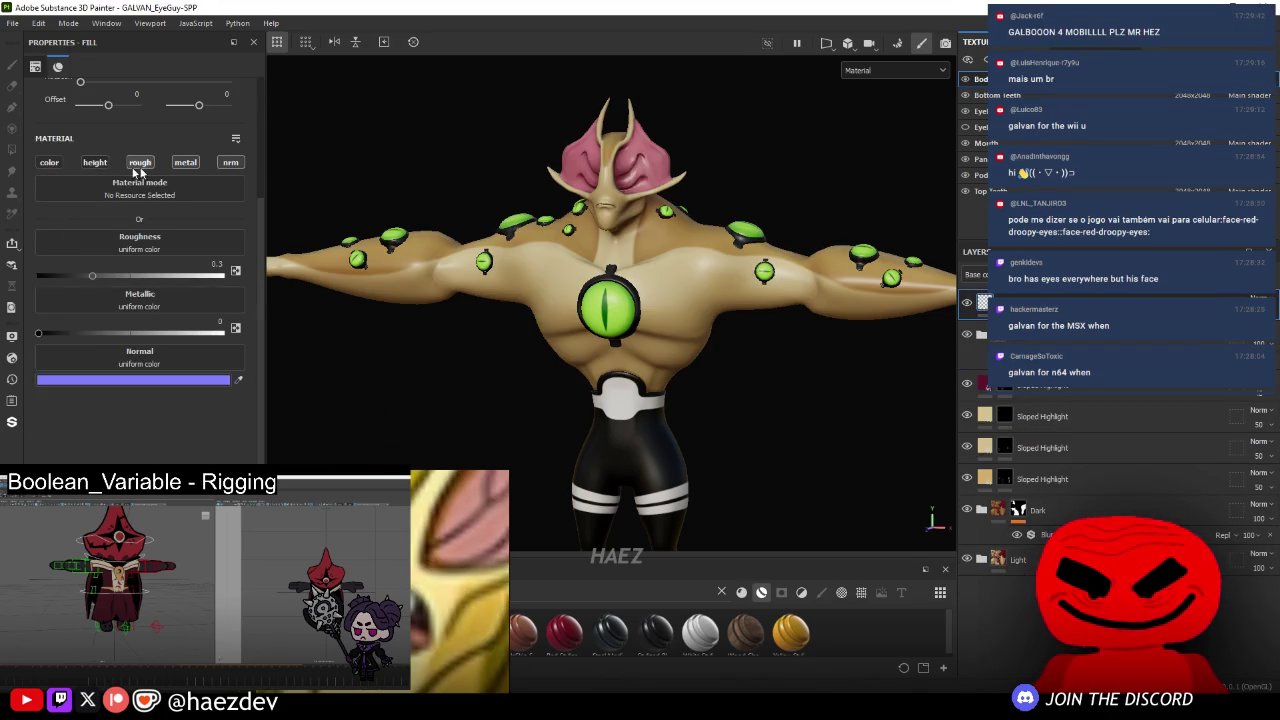
click(234, 164)
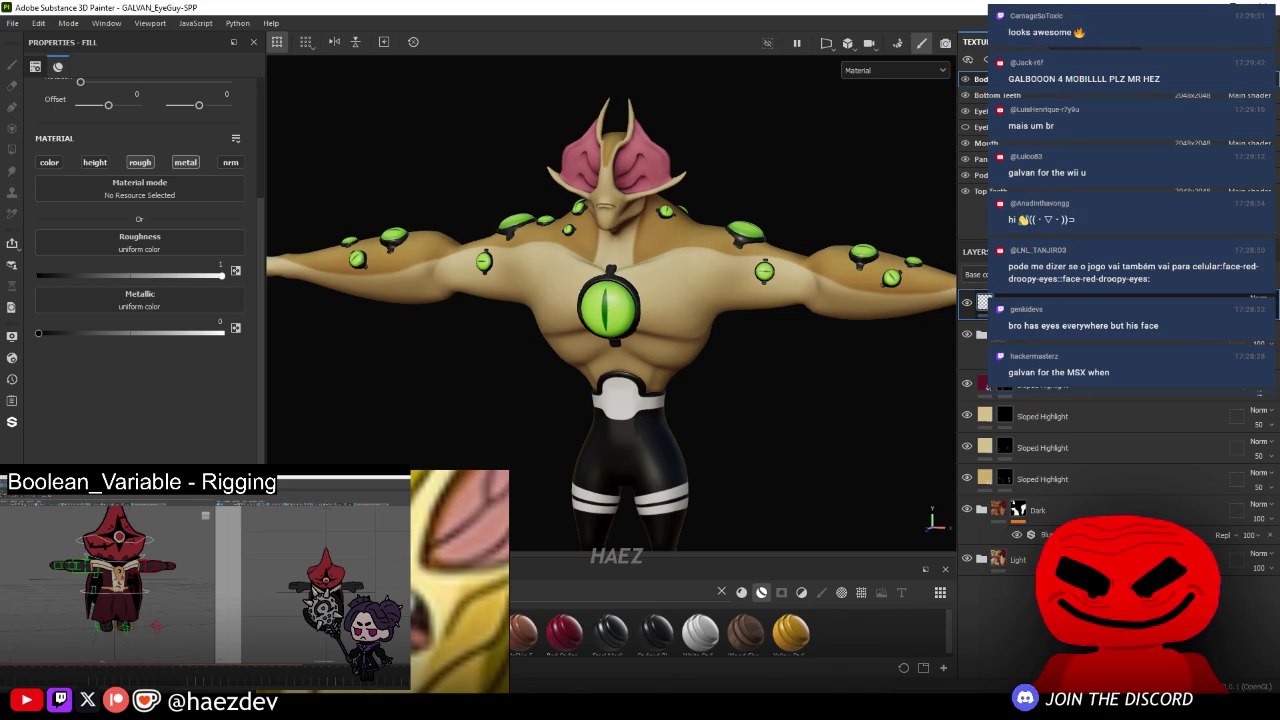
- Step through the eye, Mouth and other texture sets to Top teeth
click(1000, 303)
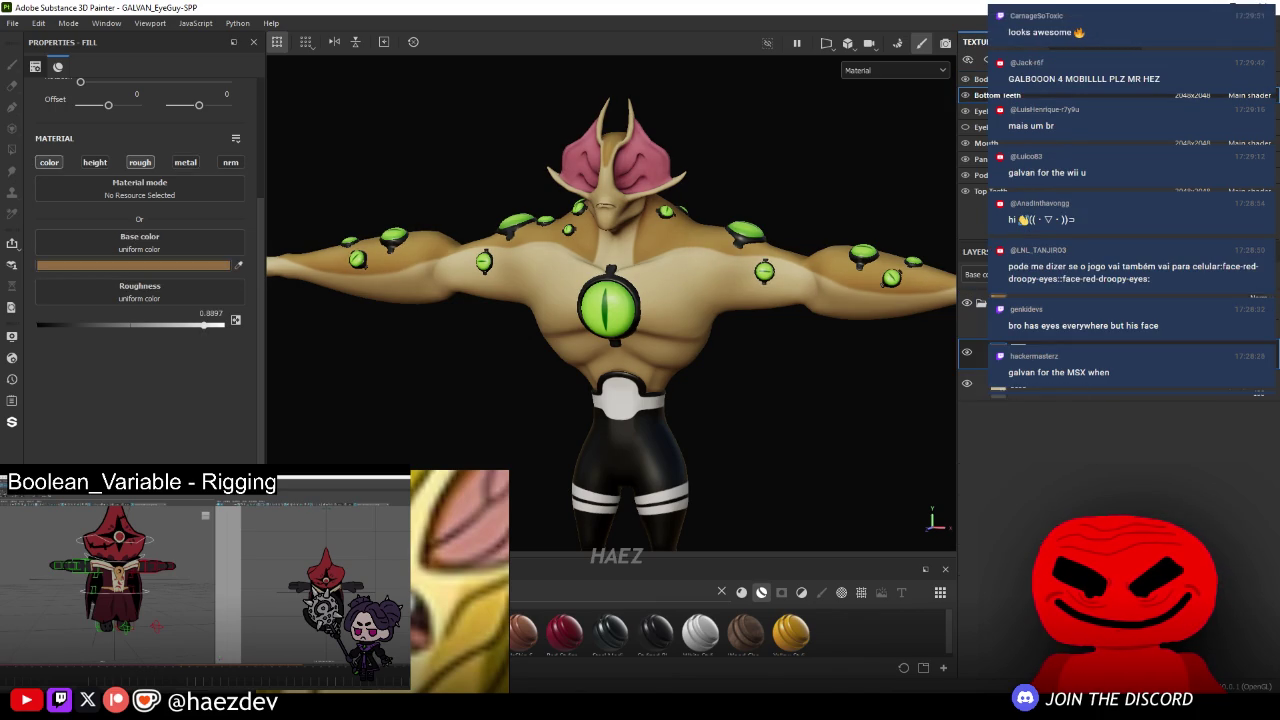
click(980, 110)
click(980, 126)
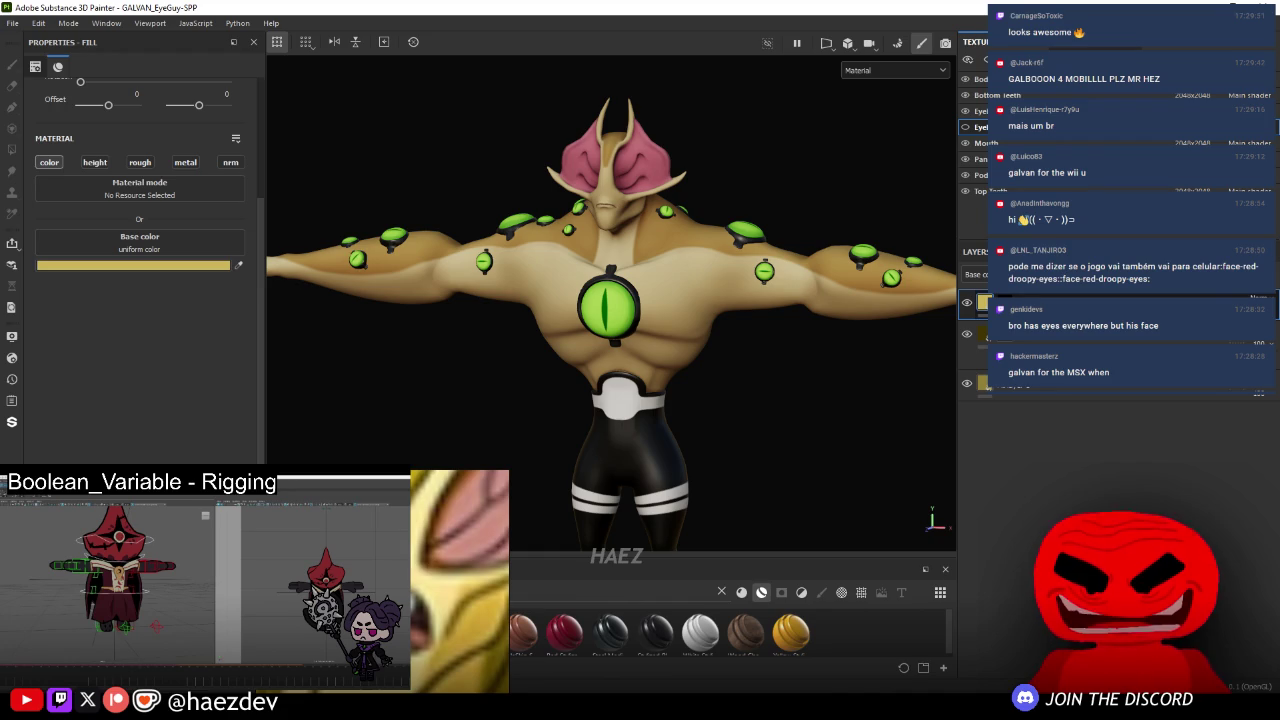
click(982, 143)
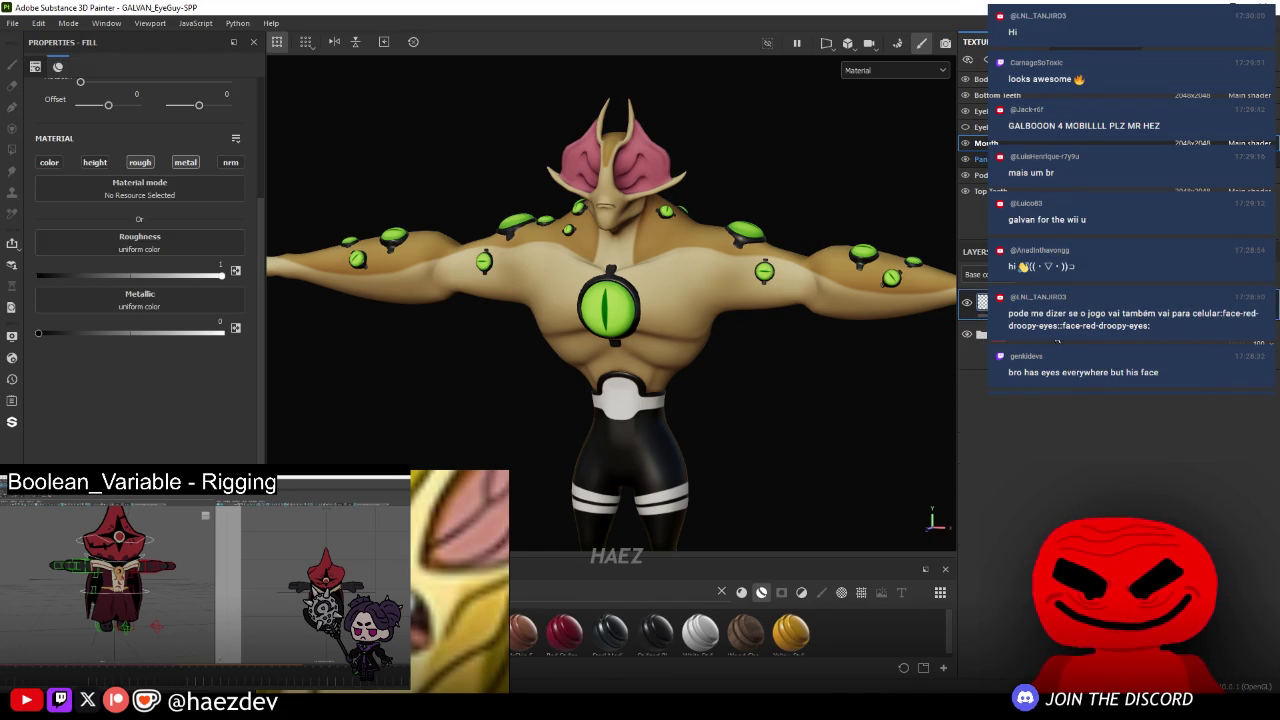
click(980, 159)
click(1005, 190)
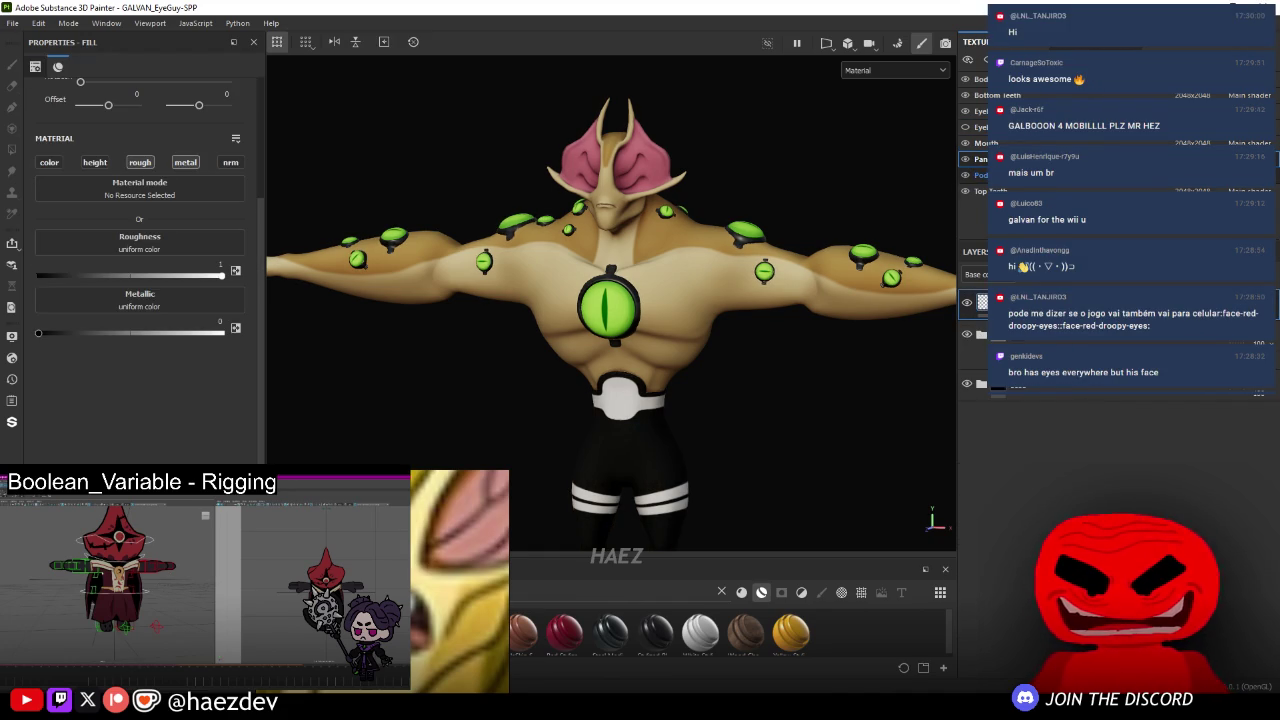
click(982, 175)
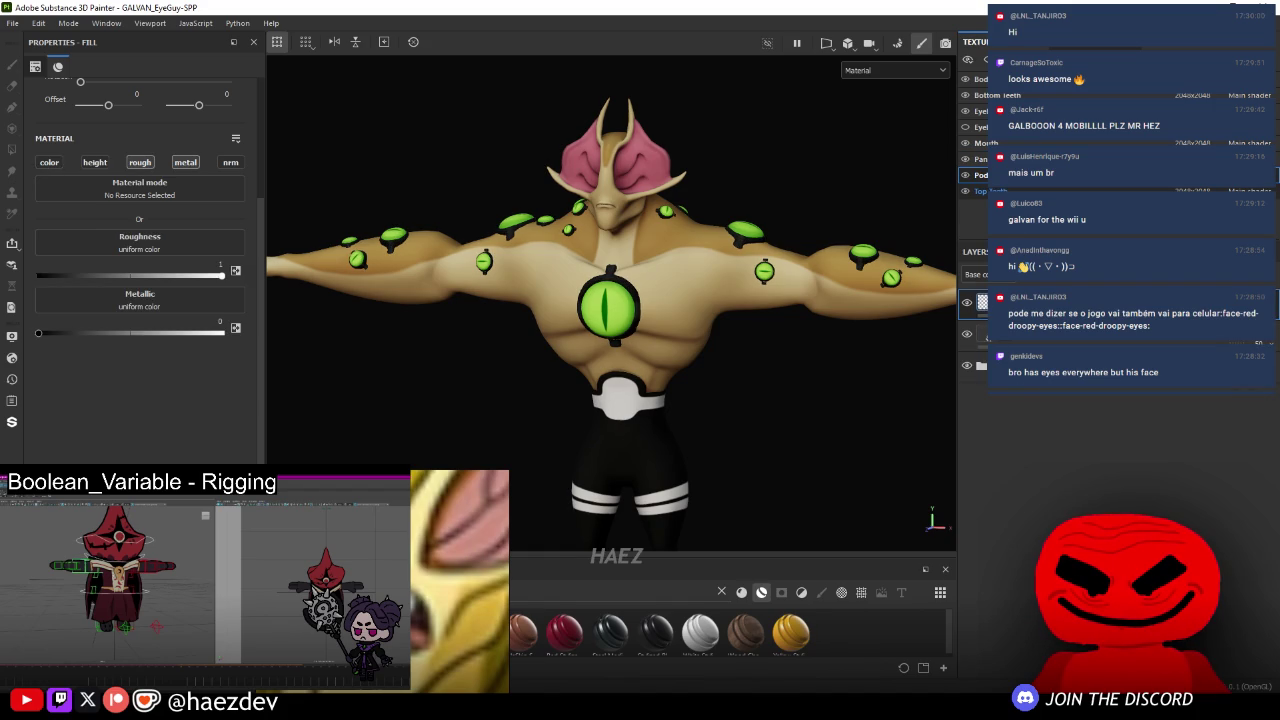
click(1000, 190)
- Frame the whole model, hiding and restoring the interface panels with Tab
key(f)
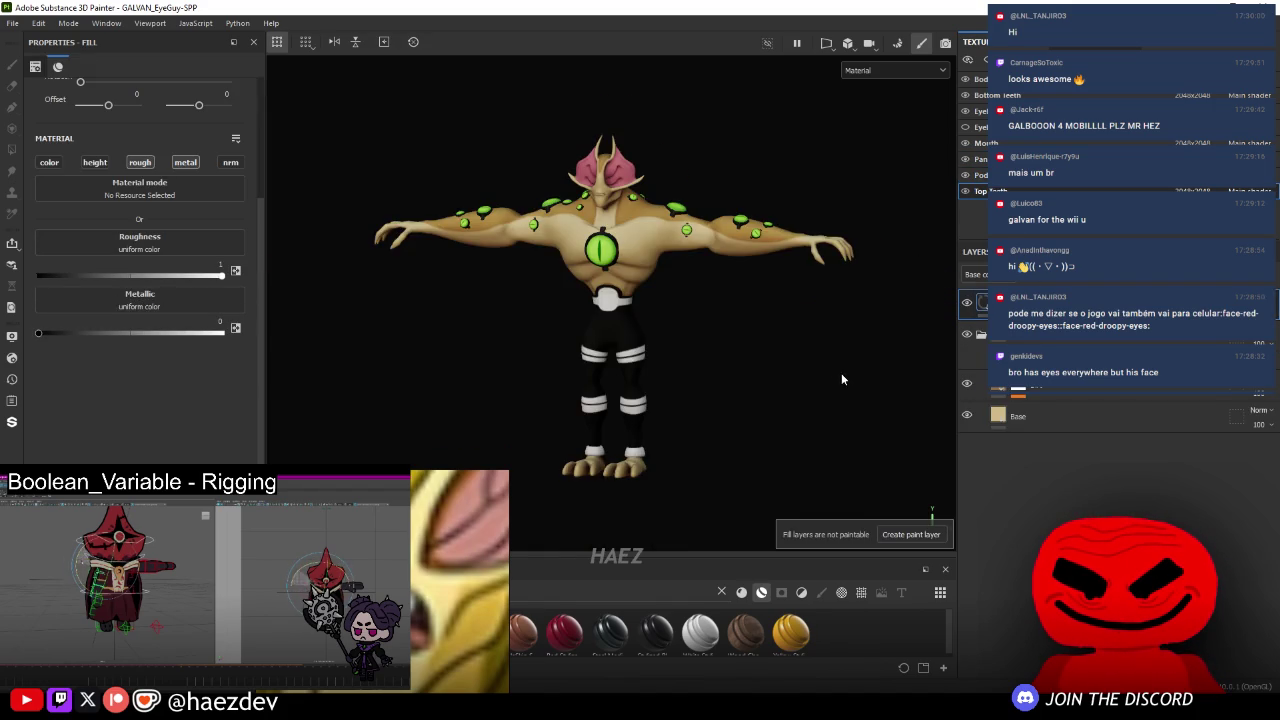
scroll(841, 379, up, 3)
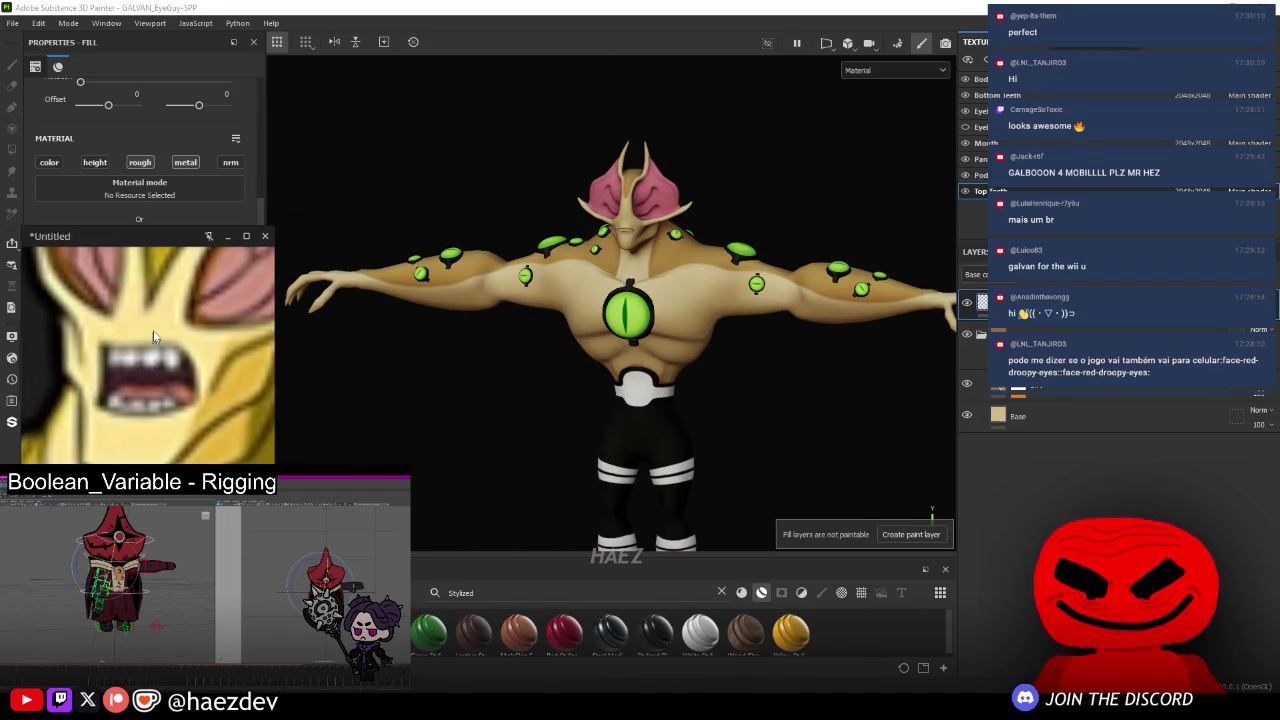
scroll(705, 249, up, 3)
key(Tab)
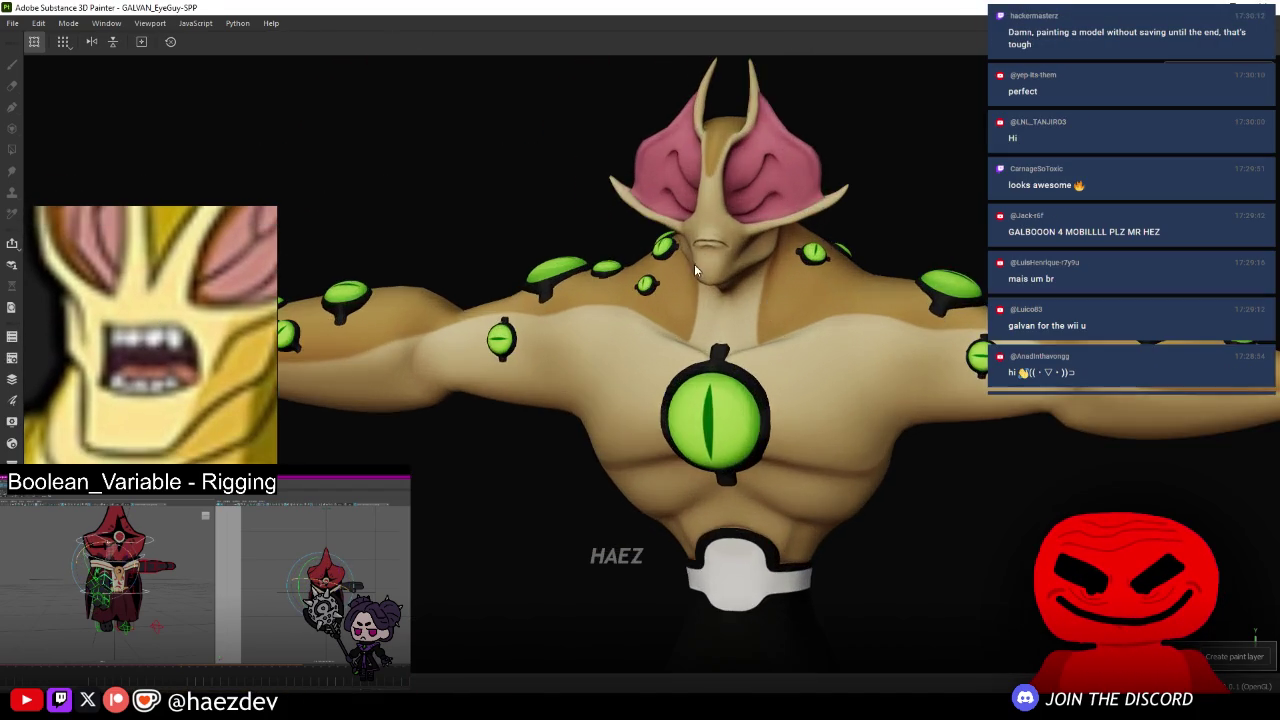
key(f)
key(Tab)
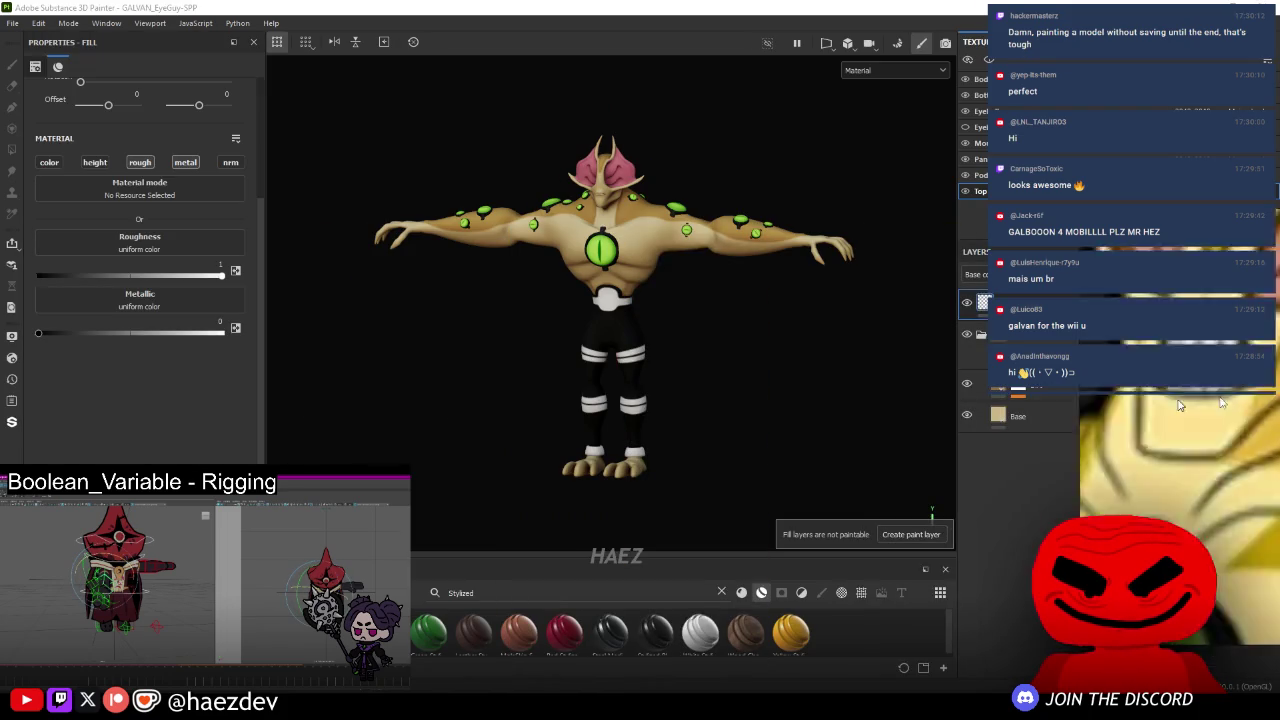
- Open and close Display Settings, then zoom the reference image window to fit the character
click(11, 338)
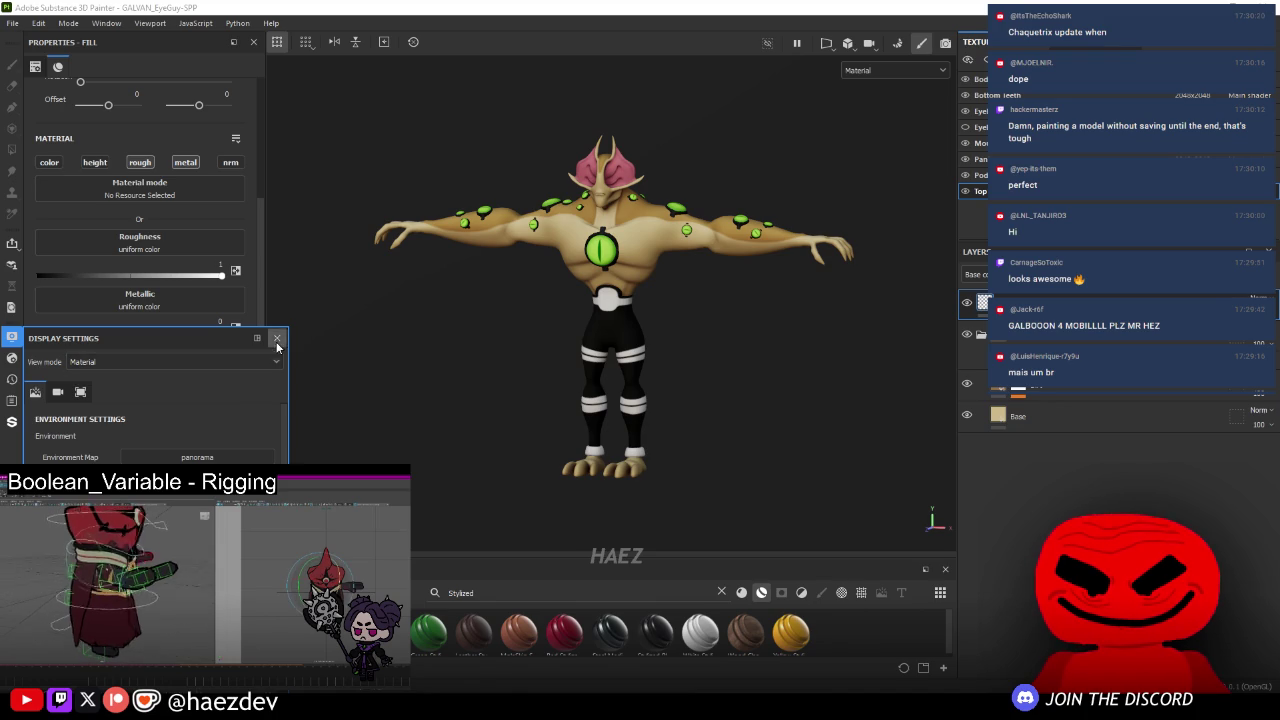
click(277, 345)
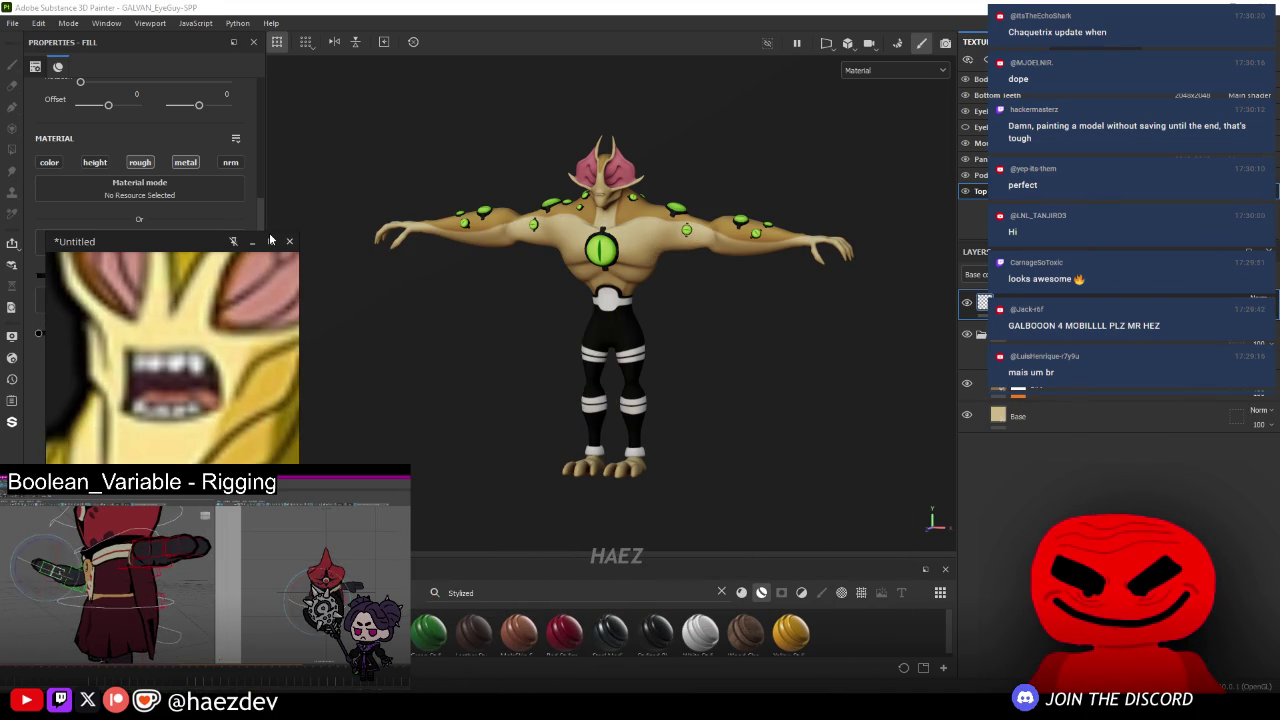
scroll(208, 410, down, 5)
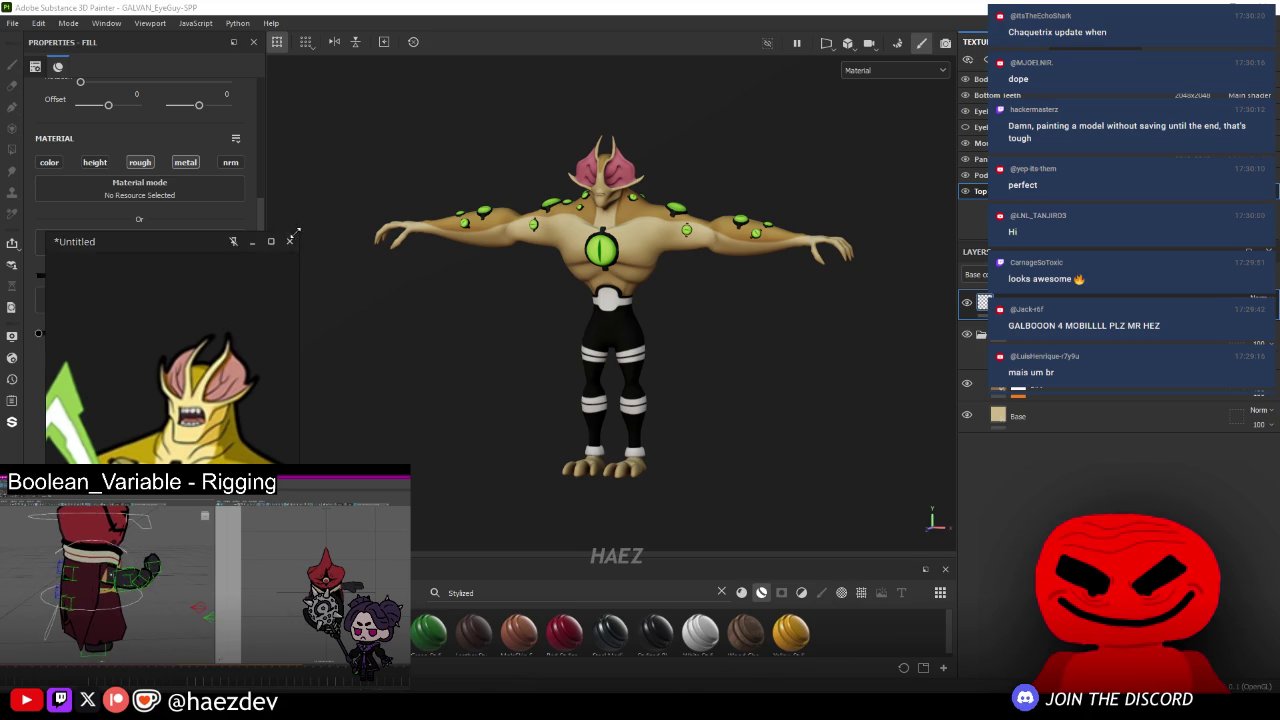
scroll(620, 268, up, 3)
scroll(620, 268, up, 2)
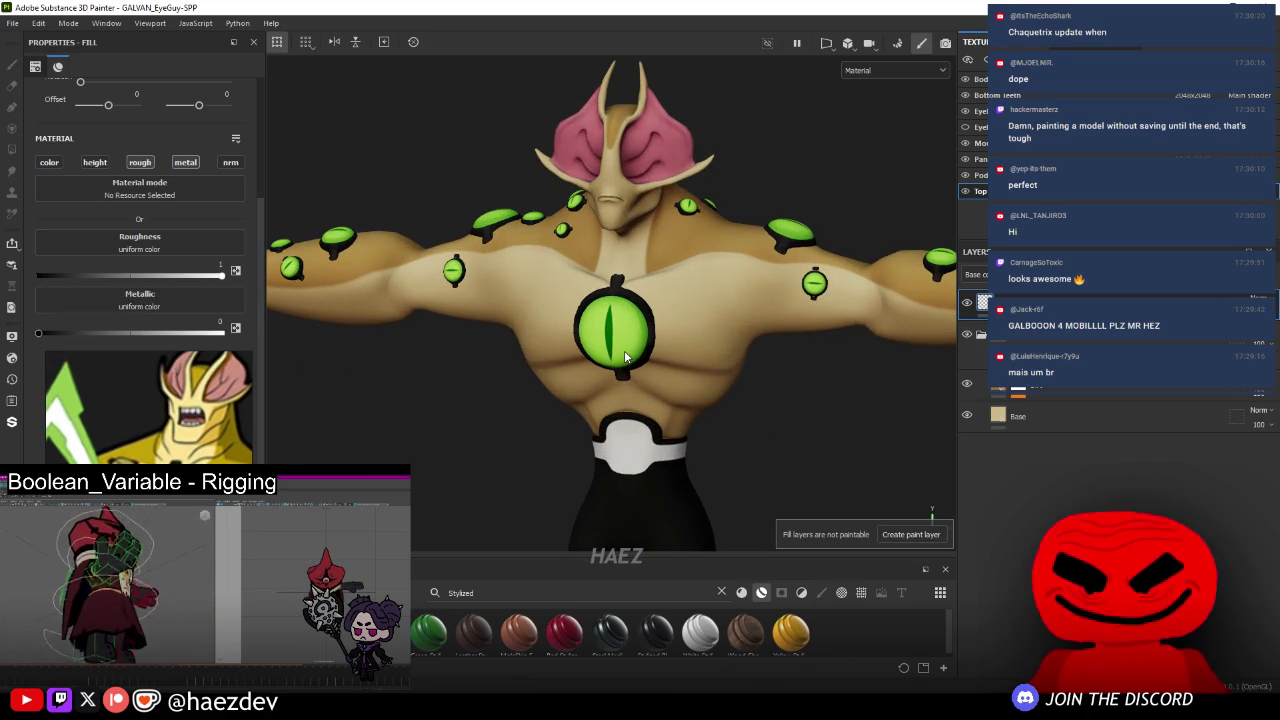
key(ctrl)
scroll(630, 405, down, 2)
scroll(758, 416, down, 3)
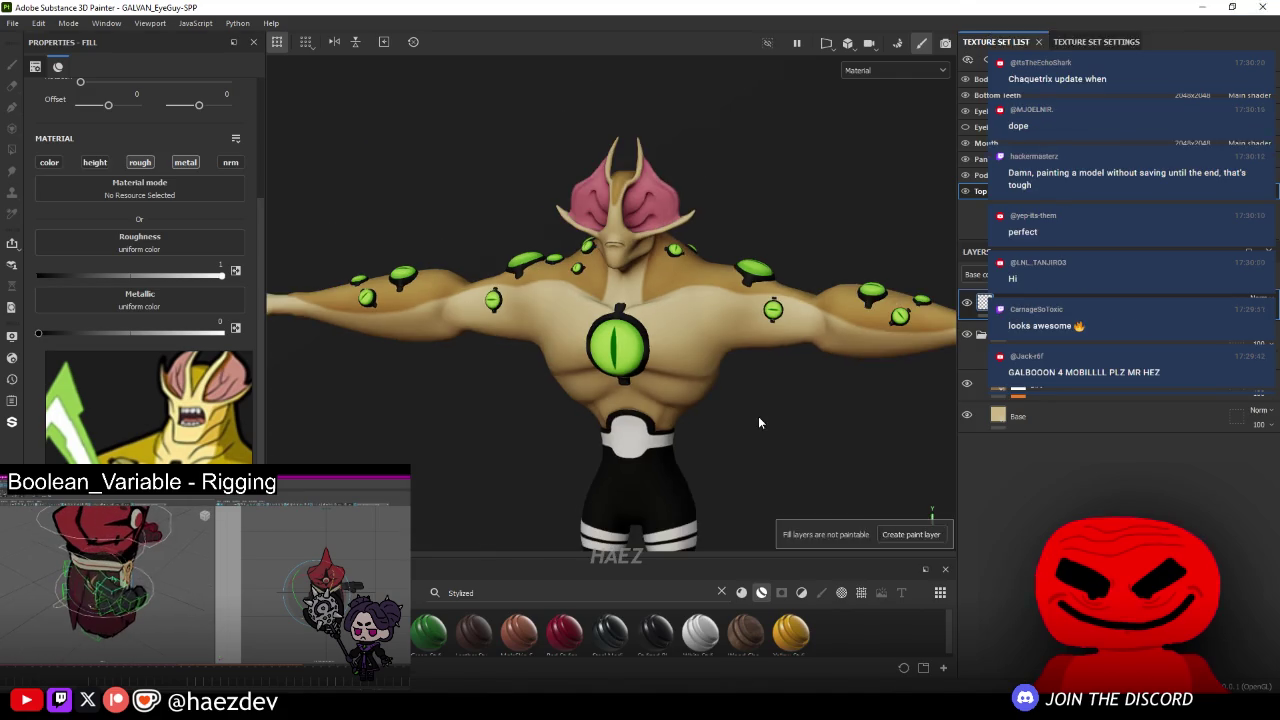
- With panels hidden, orbit the alien from three-quarter back, full body and right side
key(Tab)
scroll(701, 381, up, 3)
scroll(715, 387, down, 2)
mouse_move(816, 381)
alt+mouse_down()
mouse_move(789, 369)
mouse_move(966, 354)
mouse_move(634, 360)
mouse_move(812, 352)
mouse_move(614, 349)
mouse_move(909, 349)
mouse_move(715, 368)
mouse_move(640, 349)
mouse_move(528, 352)
alt+mouse_up()
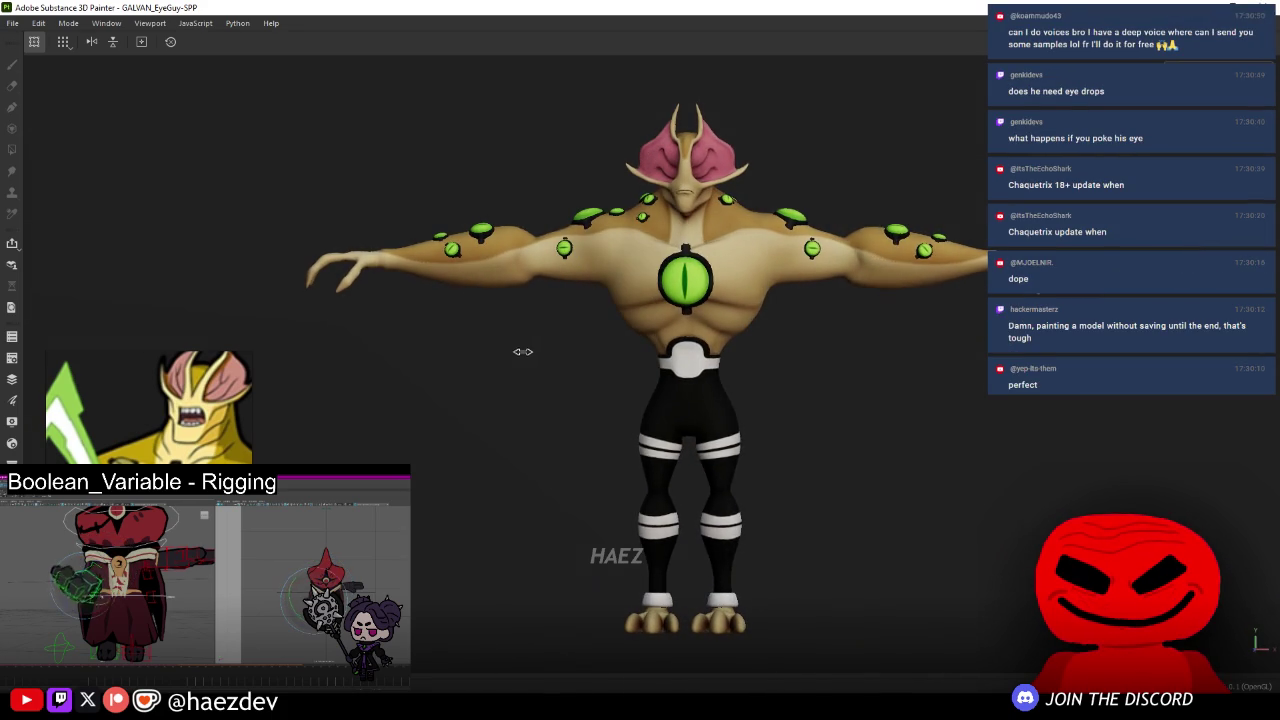
scroll(560, 345, up, 2)
scroll(590, 360, up, 2)
scroll(609, 390, up, 2)
alt+middle_drag(609, 393, 595, 310)
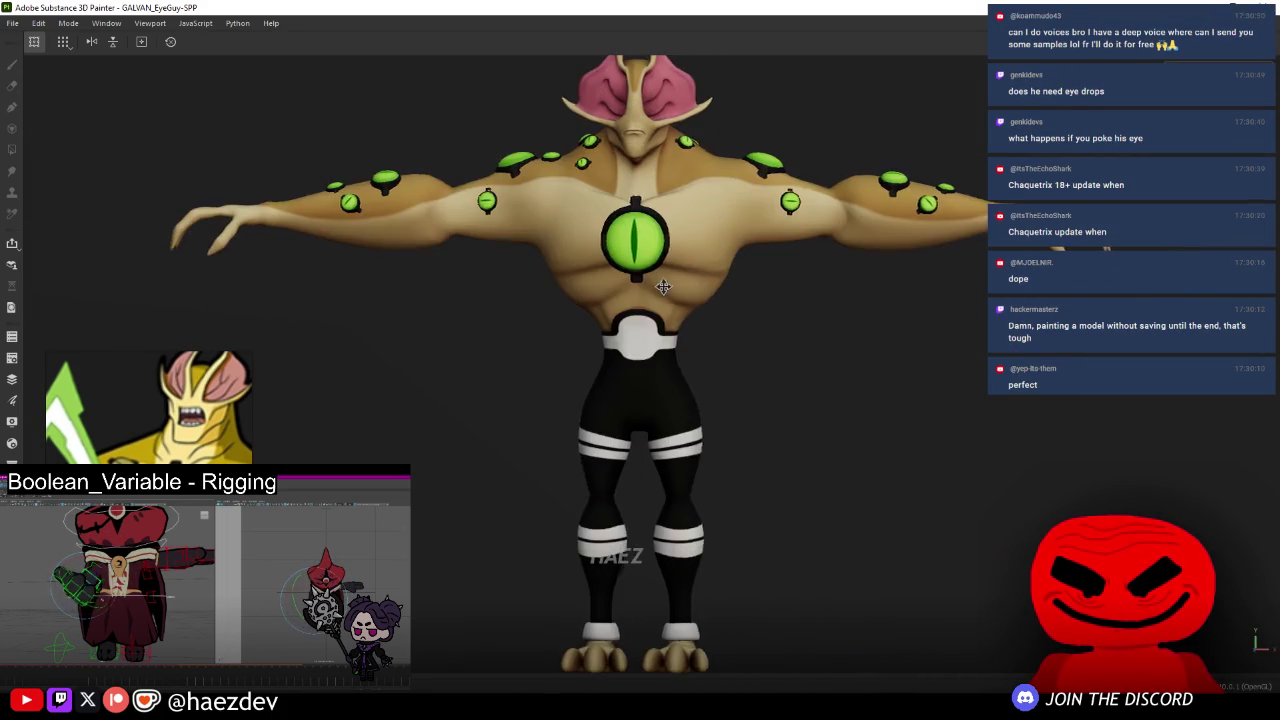
scroll(595, 310, down, 2)
scroll(600, 305, up, 1)
scroll(615, 285, up, 1)
scroll(630, 265, up, 1)
scroll(654, 239, up, 2)
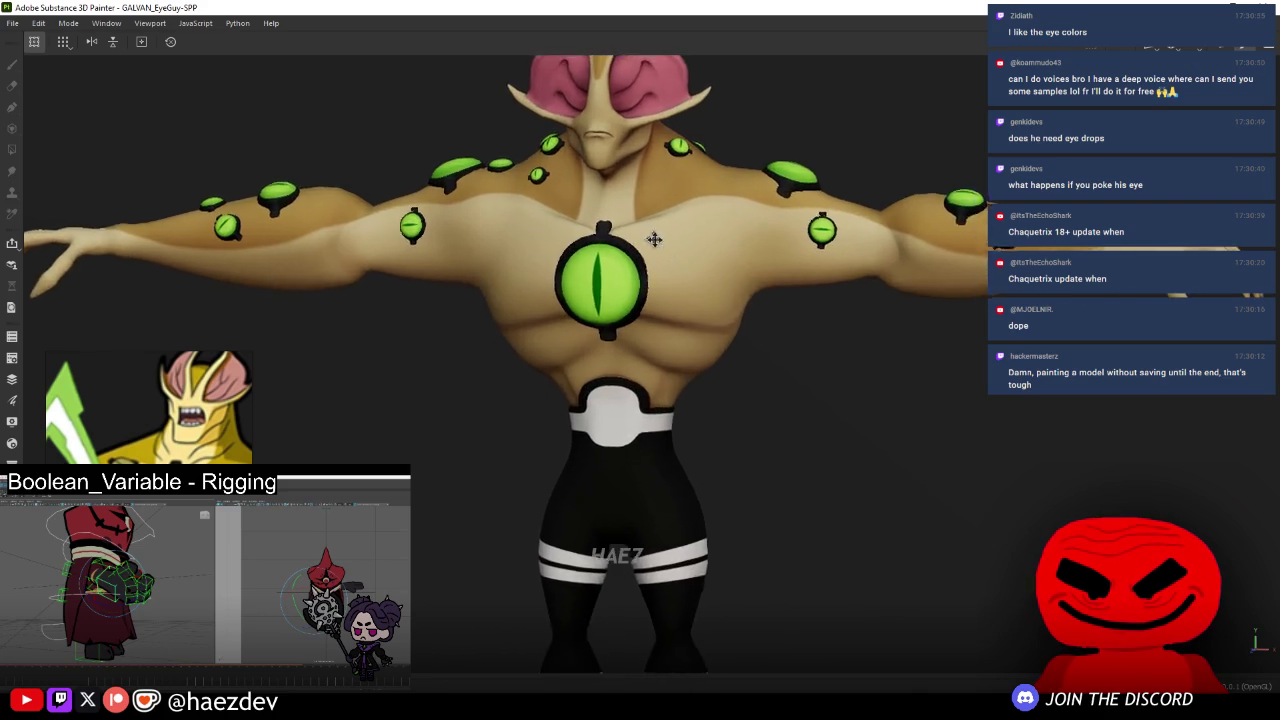
mouse_move(654, 239)
alt+mouse_down()
mouse_move(582, 453)
mouse_move(757, 428)
alt+mouse_up()
scroll(722, 413, down, 2)
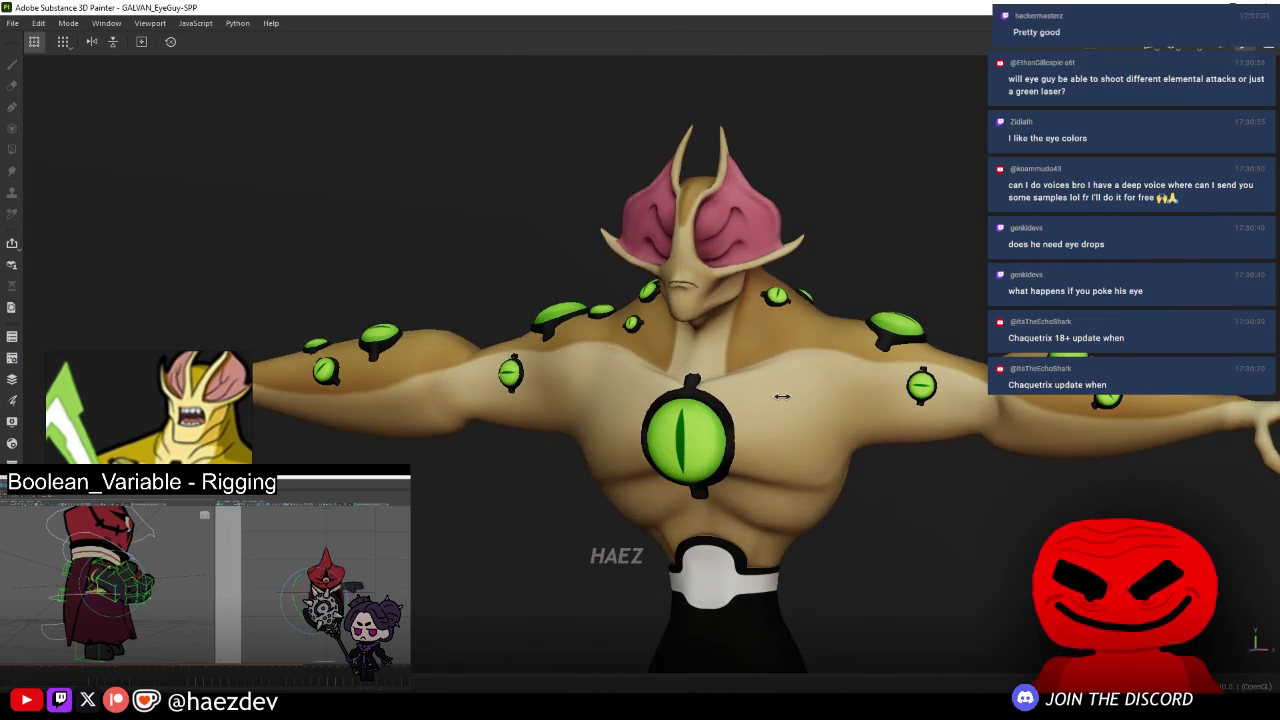
scroll(762, 402, down, 1)
scroll(762, 402, down, 1)
- Bring the panels back, check the character's back, then hide the panels again
key(Tab)
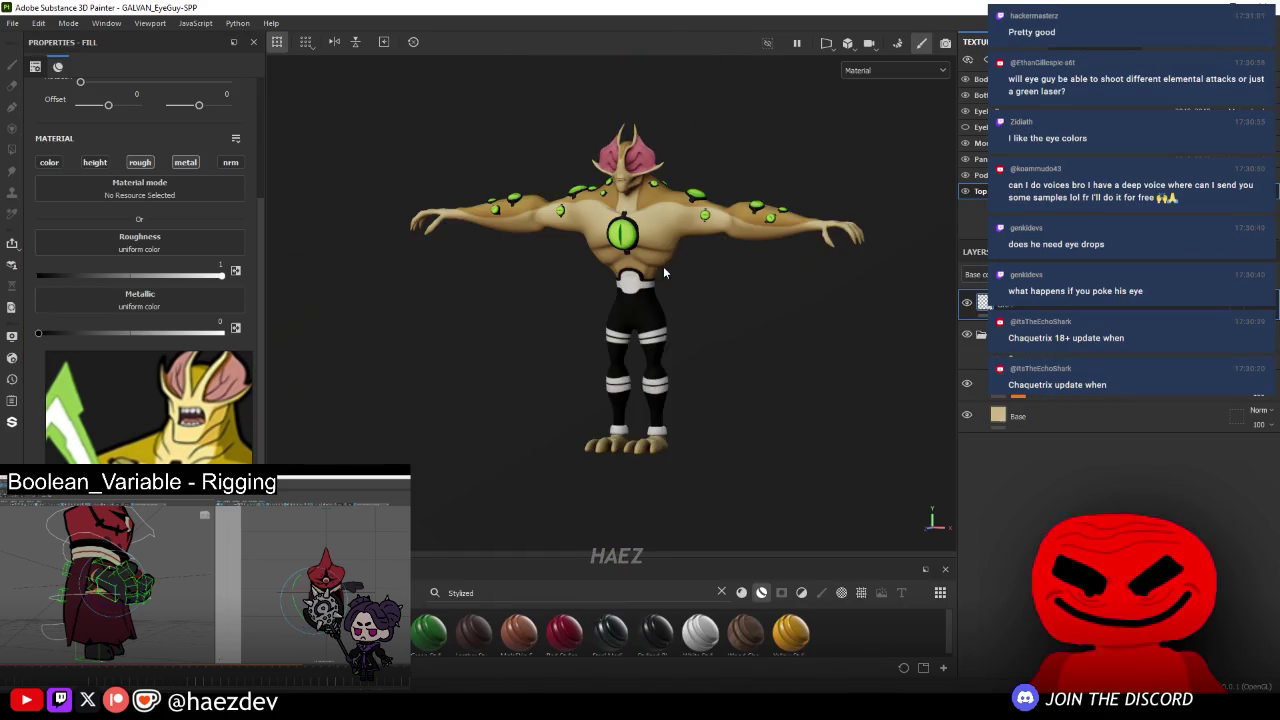
scroll(663, 266, up, 2)
mouse_move(680, 270)
alt+mouse_down()
mouse_move(271, 302)
mouse_move(857, 274)
mouse_move(390, 280)
mouse_move(749, 221)
mouse_move(612, 273)
alt+mouse_up()
scroll(635, 280, up, 1)
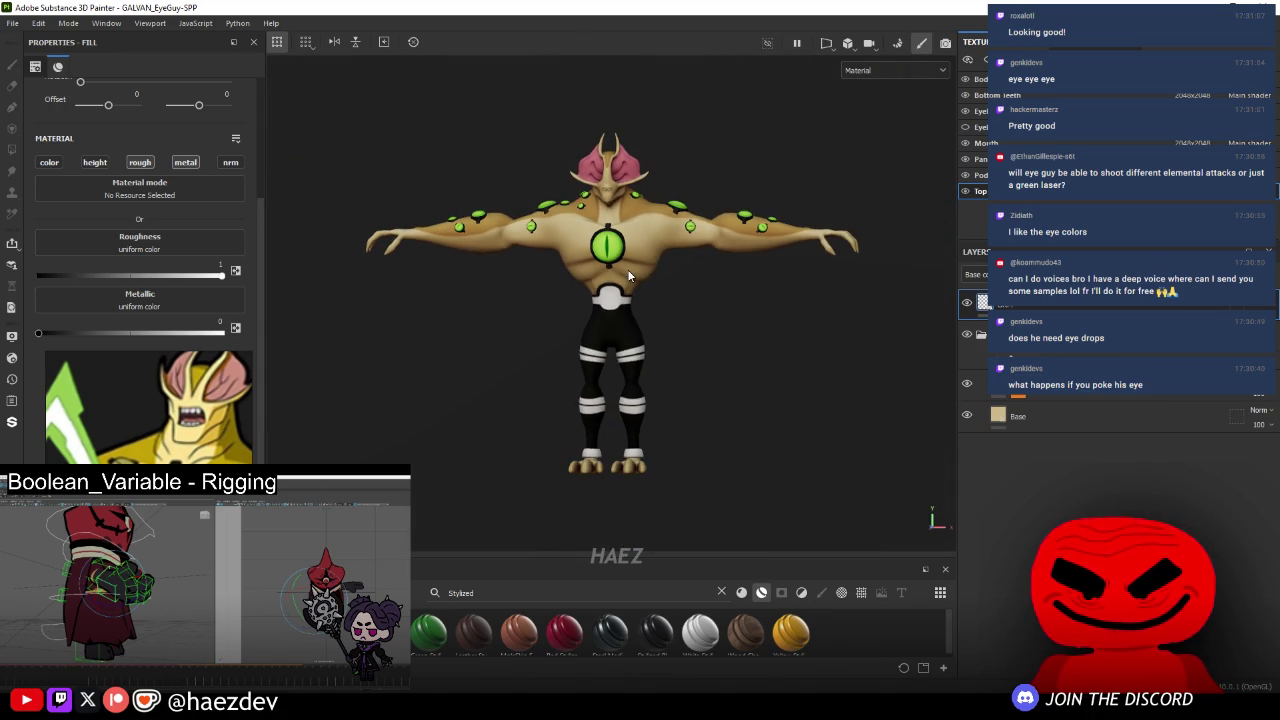
key(Tab)
- Close the reference image window, dismissing the unsaved-changes warning
right_click(112, 370)
click(150, 528)
click(197, 457)
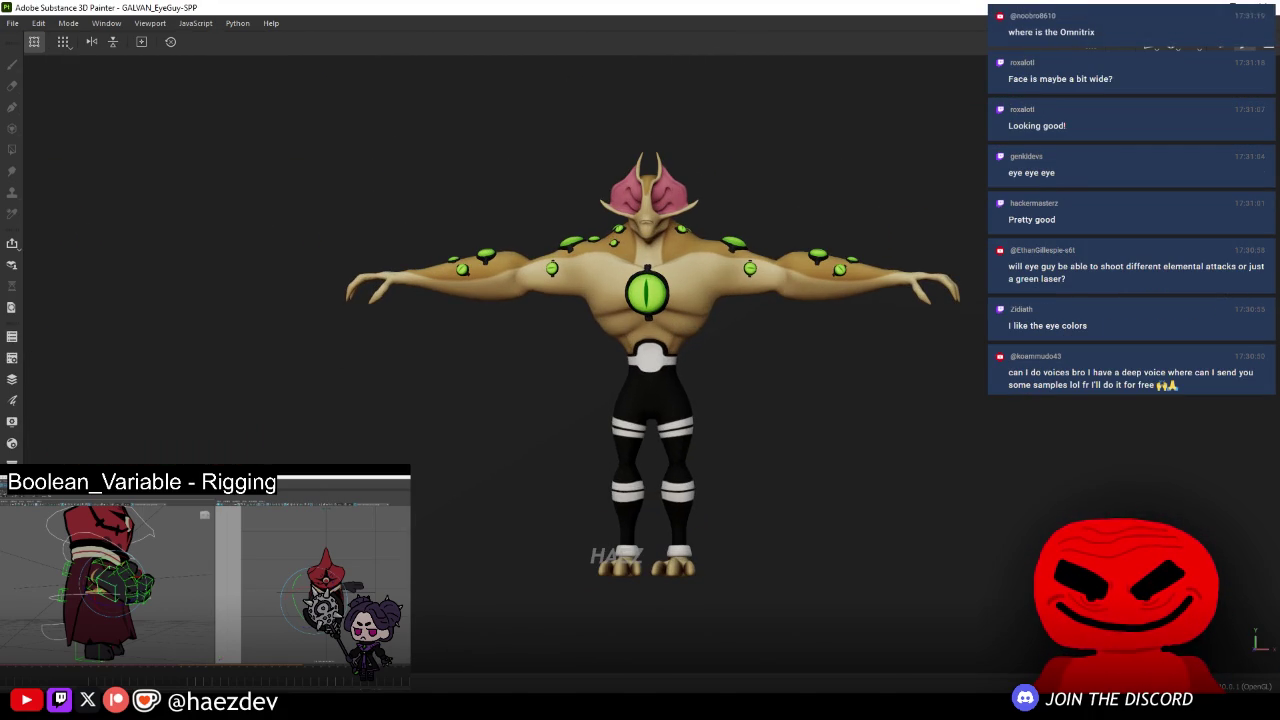
scroll(683, 354, up, 3)
scroll(789, 363, down, 1)
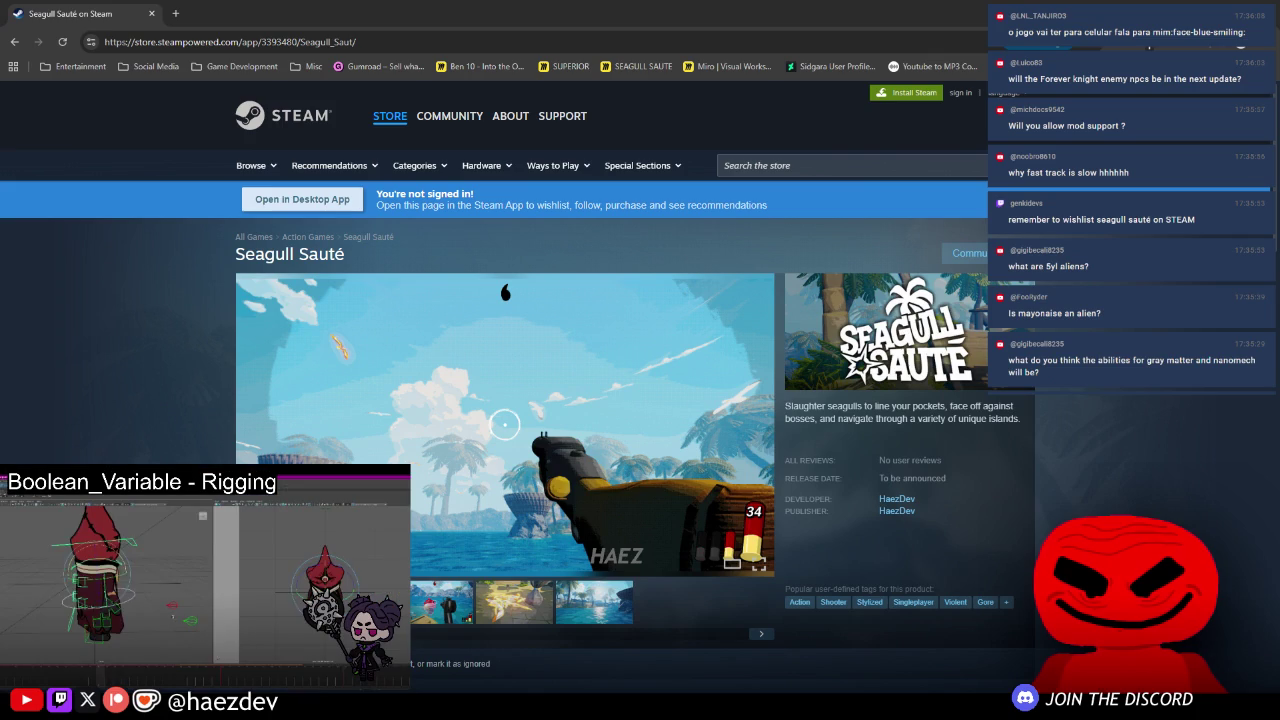
- Scroll the Seagull Sauté store page and play the trailer from the first thumbnail
scroll(180, 344, down, 1)
scroll(180, 344, down, 1)
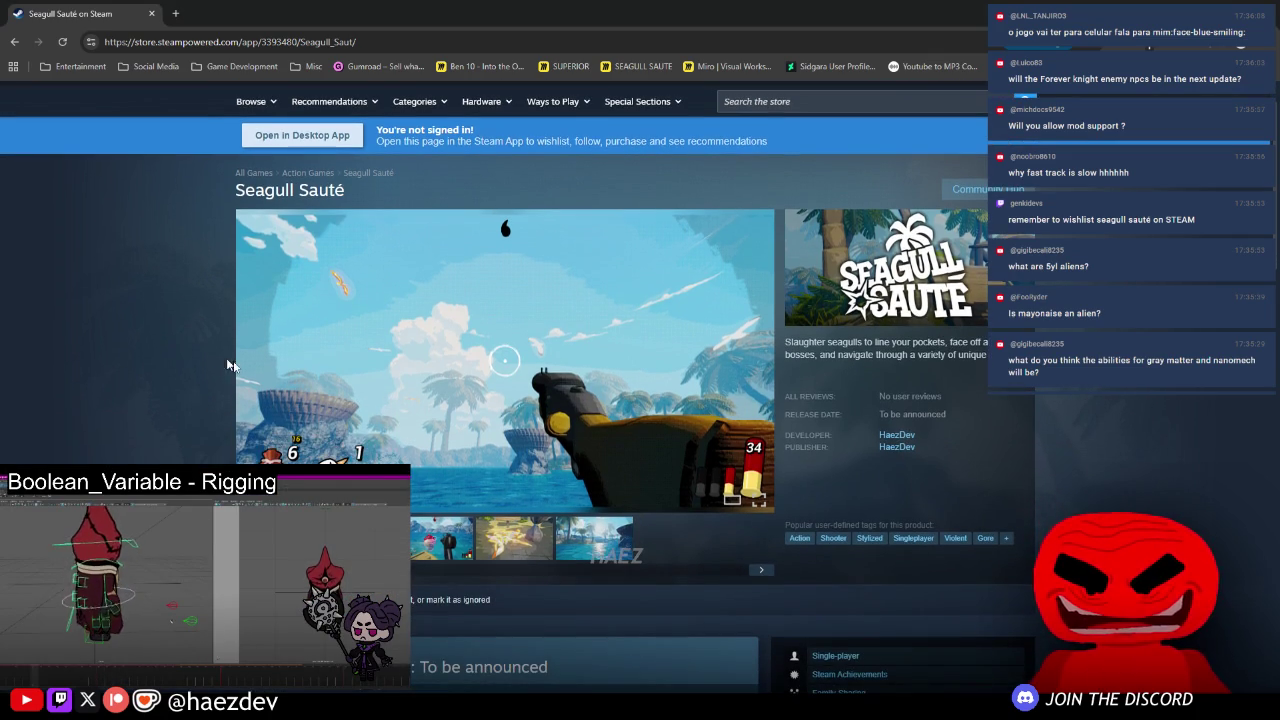
click(452, 551)
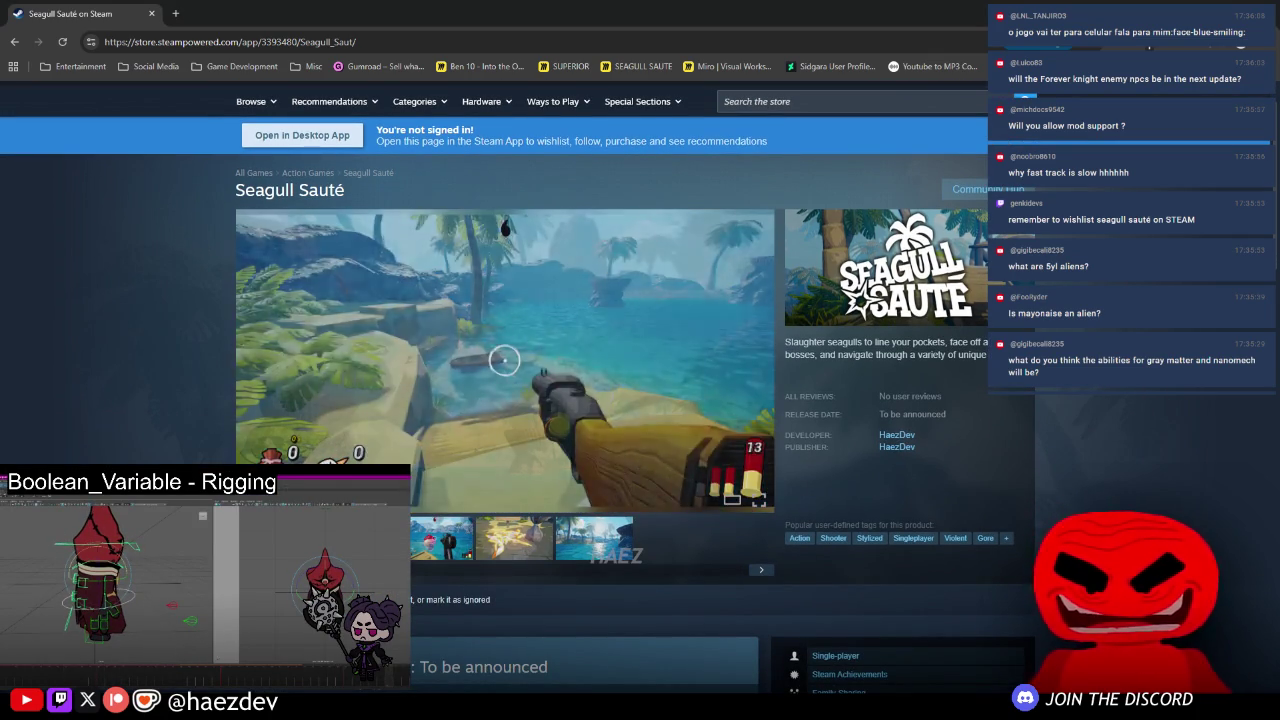
scroll(180, 449, down, 3)
scroll(180, 445, up, 2)
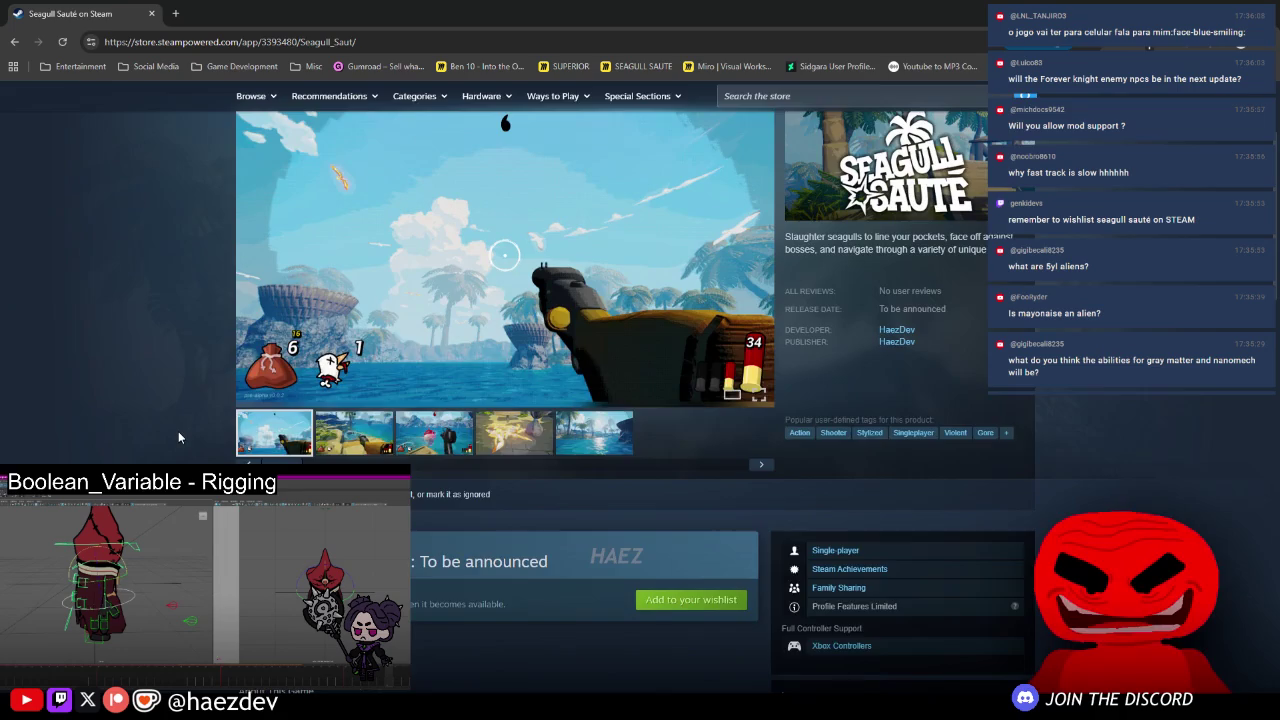
scroll(178, 435, up, 2)
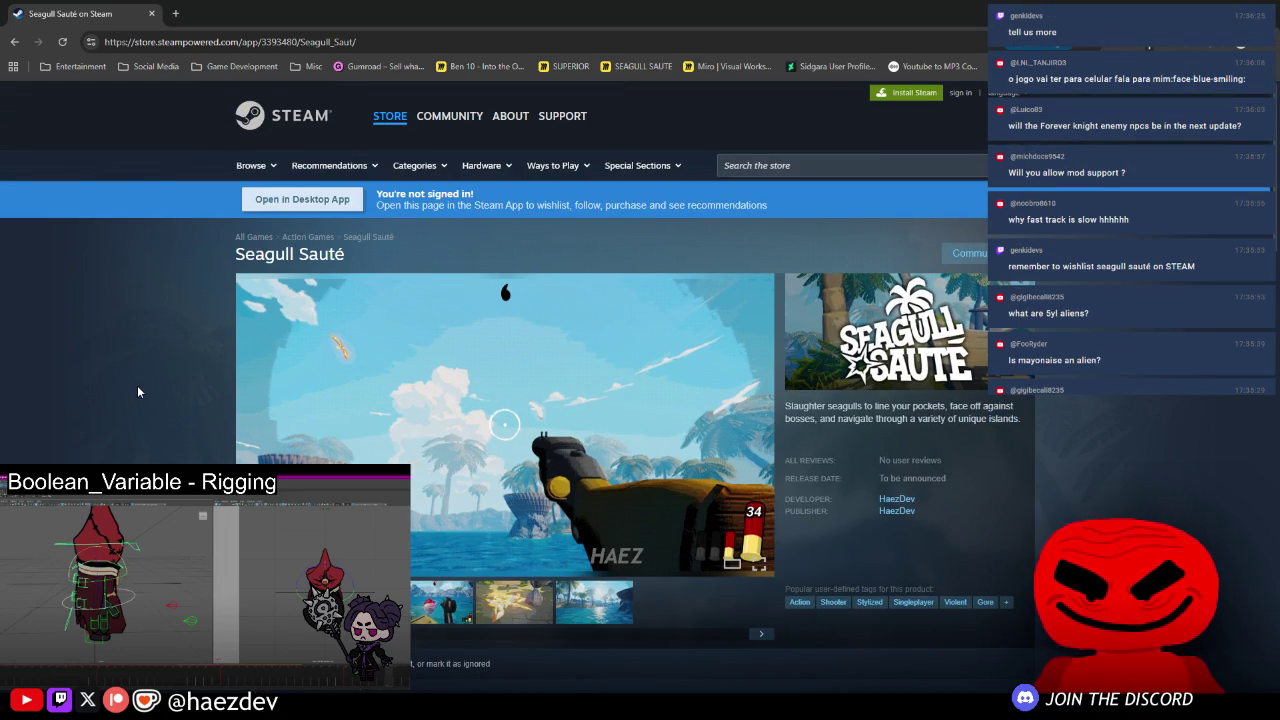
- Scroll down to the System Requirements and back up again
scroll(133, 430, down, 1)
scroll(130, 428, up, 1)
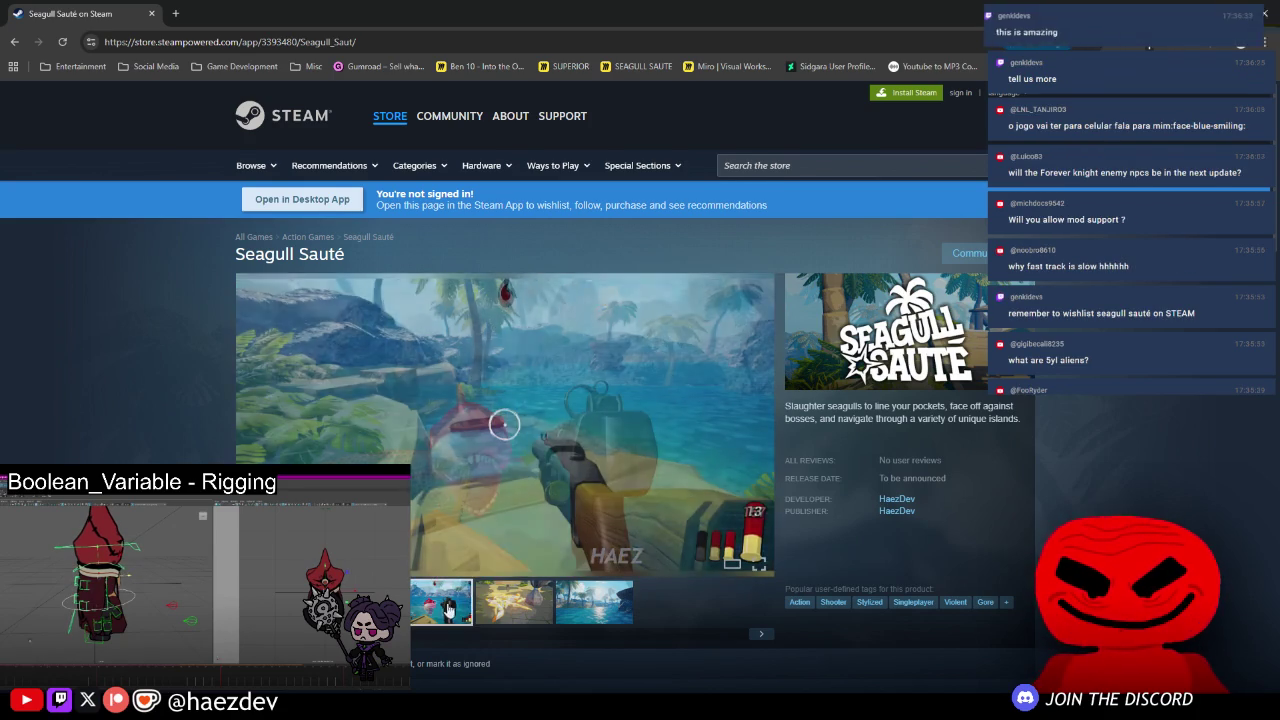
scroll(640, 400, down, 3)
scroll(529, 360, down, 5)
scroll(529, 360, down, 5)
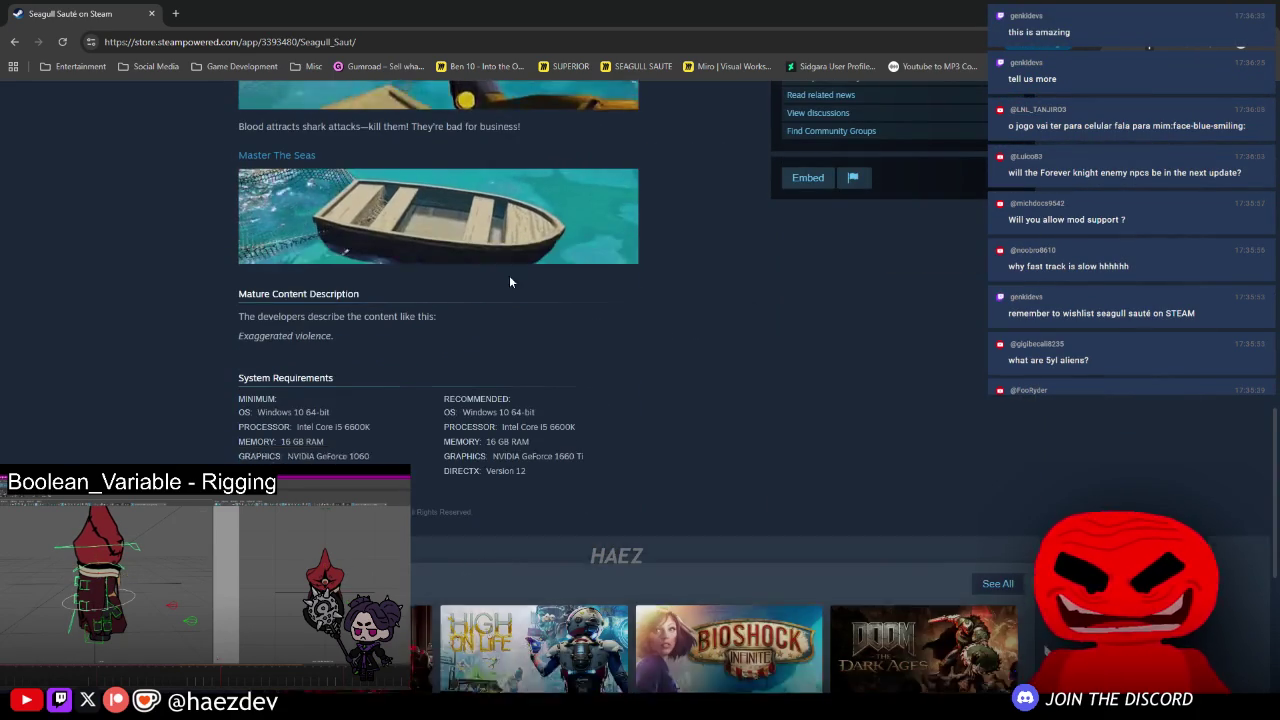
scroll(204, 357, up, 3)
scroll(204, 357, up, 4)
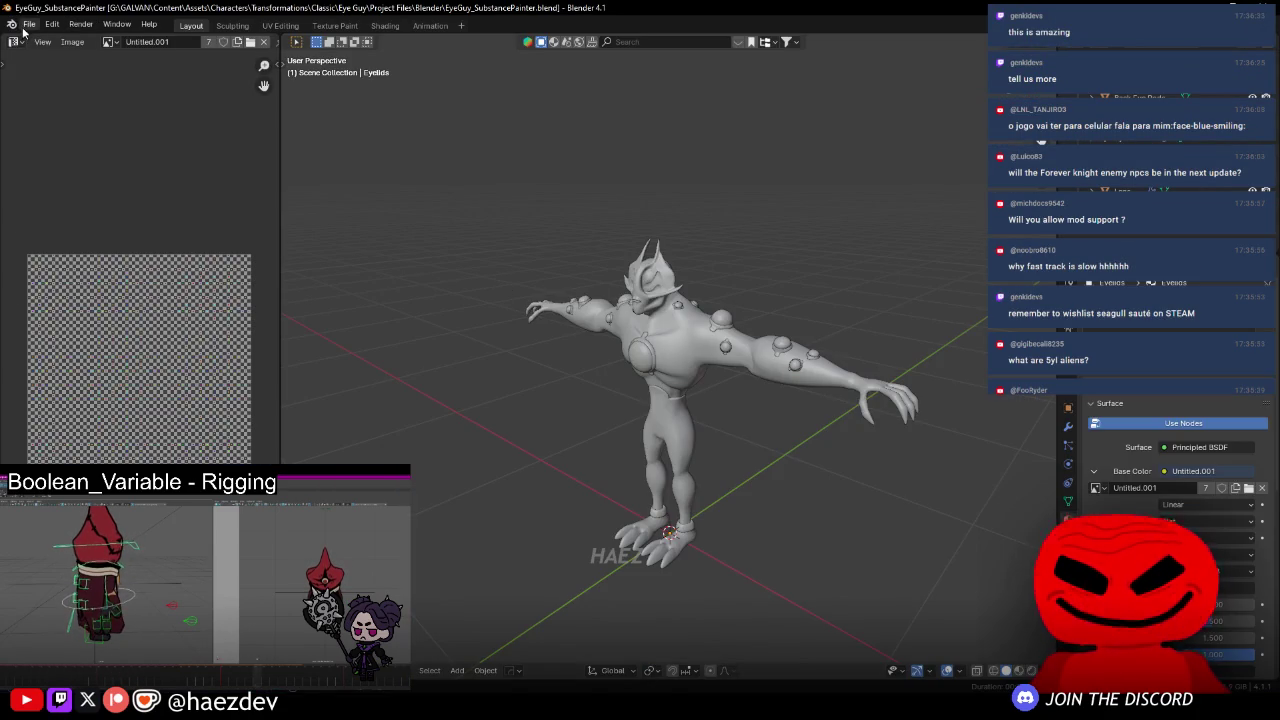
- Load Crab_Boss4.blend from recent files and orbit the crab to view it from behind
click(28, 25)
mouse_move(62, 66)
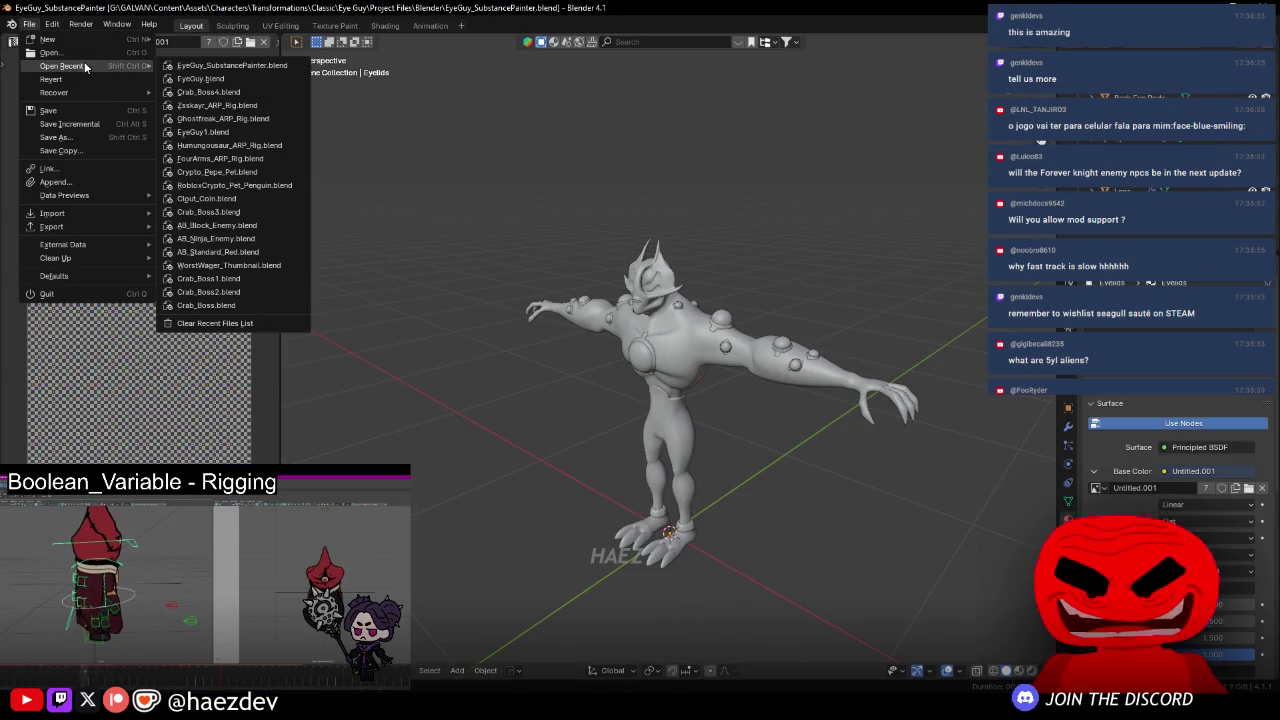
click(217, 92)
mouse_move(323, 253)
middle_down()
mouse_move(327, 295)
mouse_move(426, 266)
middle_up()
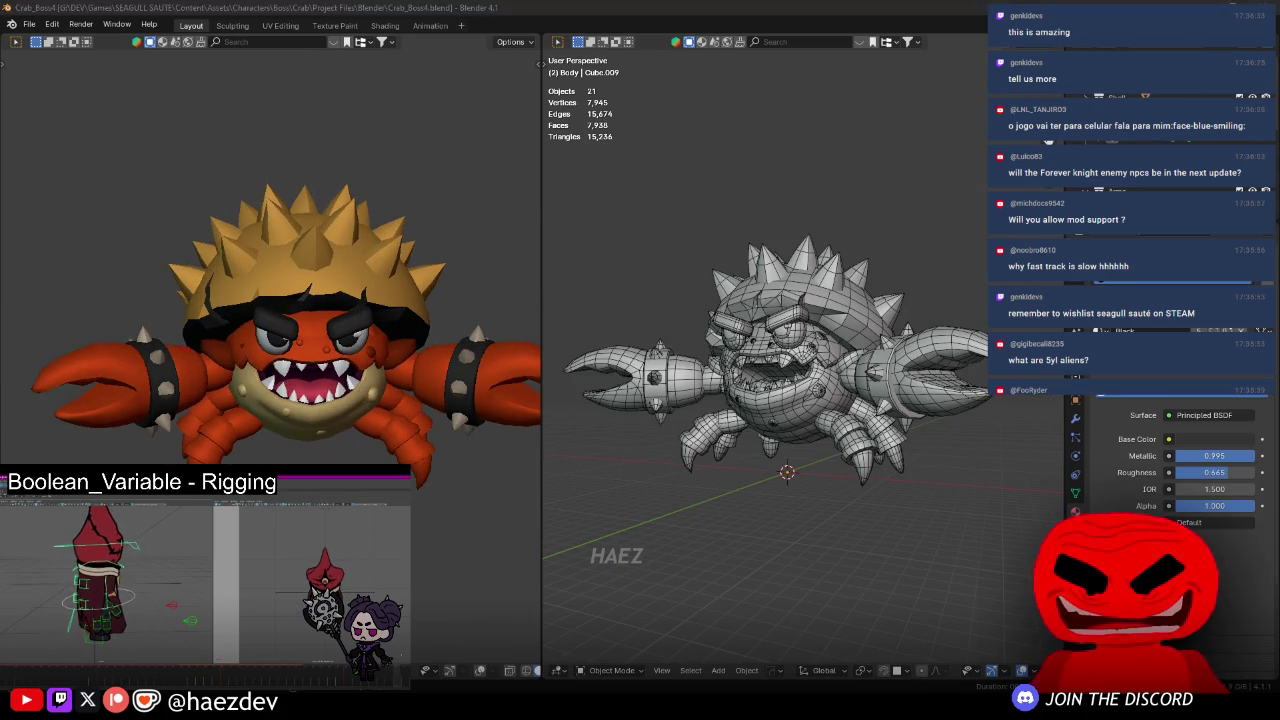
- Switch back to the Seagull Sauté Steam store page, scroll to the top, and select its web address
key(alt+Tab)
scroll(657, 349, up, 5)
scroll(657, 349, up, 5)
click(402, 36)
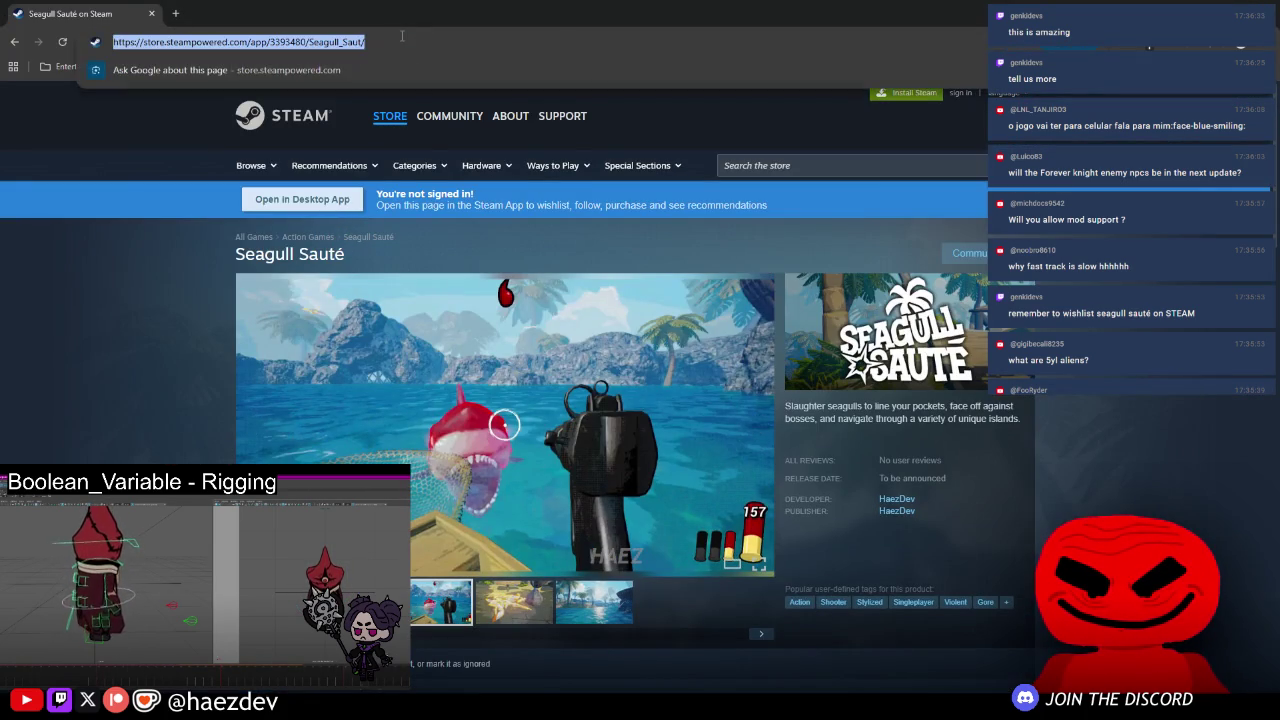
key(alt+Tab)
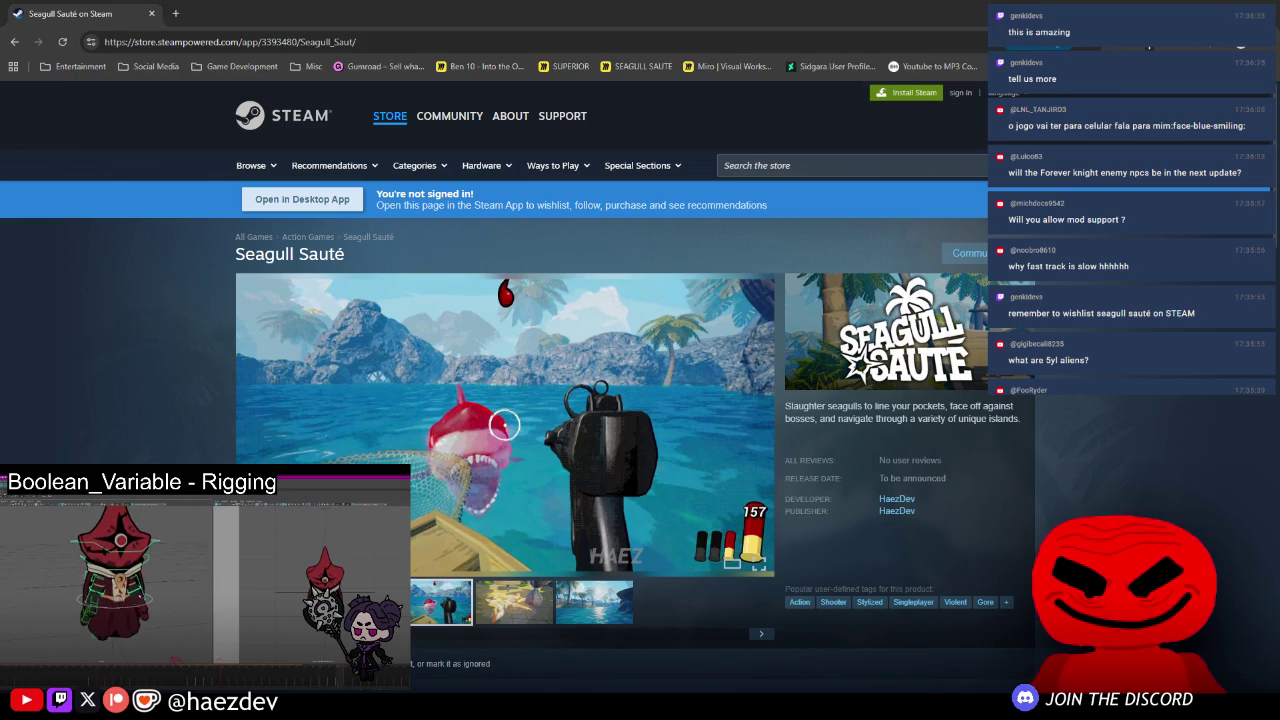